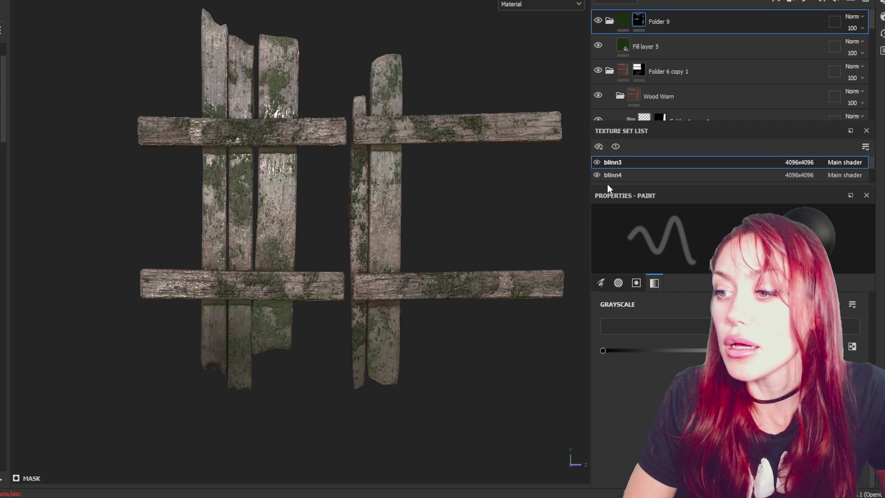
- Show blinn5's and blinn6's planks so all four texture sets appear on the fence
{"action": "left_click_drag", "start_coordinate": [666, 187], "coordinate": [666, 360]}
{"action": "left_click", "coordinate": [597, 201]}
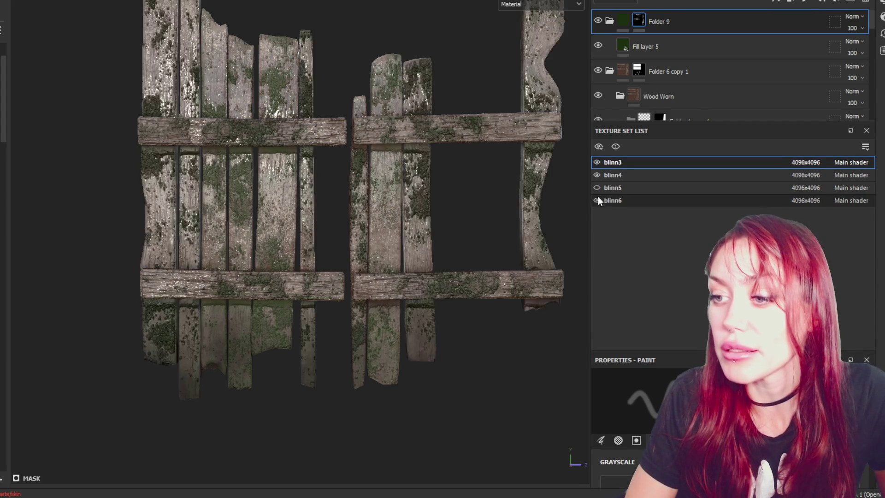
{"action": "left_click", "coordinate": [596, 188]}
{"action": "key", "text": "f"}
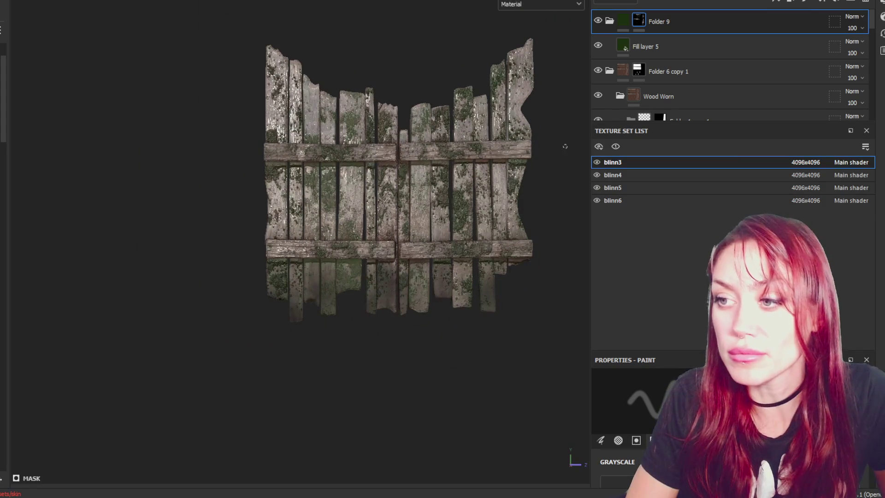
{"action": "left_click", "coordinate": [597, 185]}
{"action": "left_click", "coordinate": [597, 185]}
{"action": "left_click", "coordinate": [597, 175]}
{"action": "left_click", "coordinate": [597, 175]}
- Review the fill settings of Fill layer 6 in blinn4's layer stack
{"action": "left_click", "coordinate": [608, 175]}
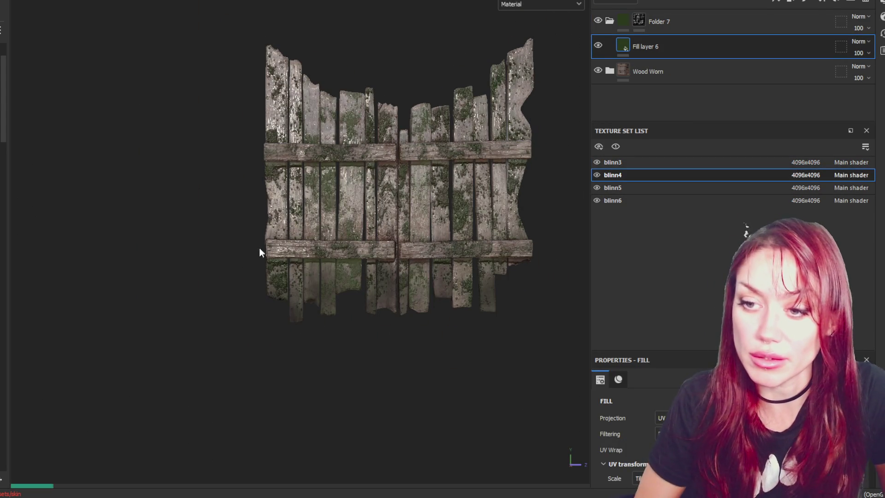
{"action": "left_click", "coordinate": [639, 20]}
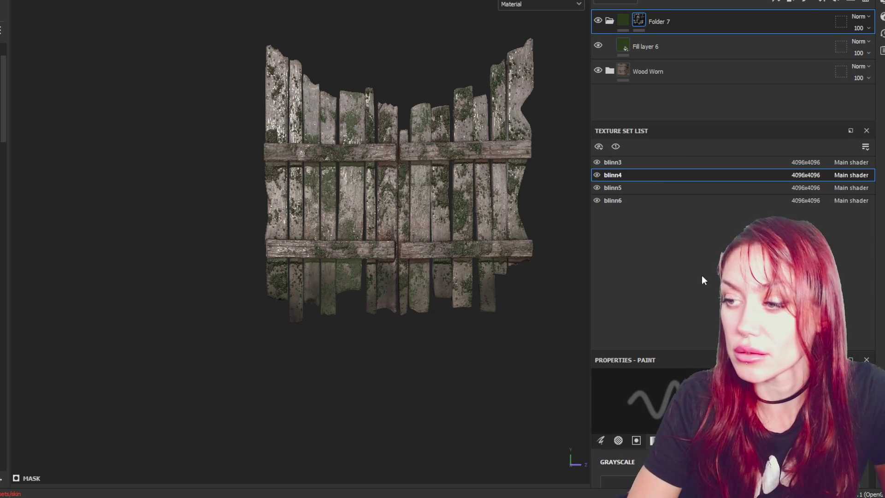
{"action": "left_click_drag", "start_coordinate": [710, 353], "coordinate": [720, 228]}
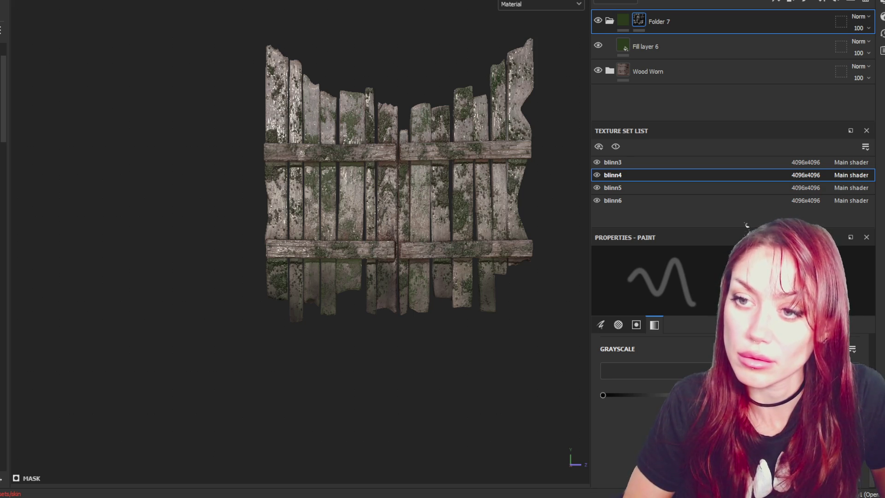
{"action": "left_click", "coordinate": [786, 54]}
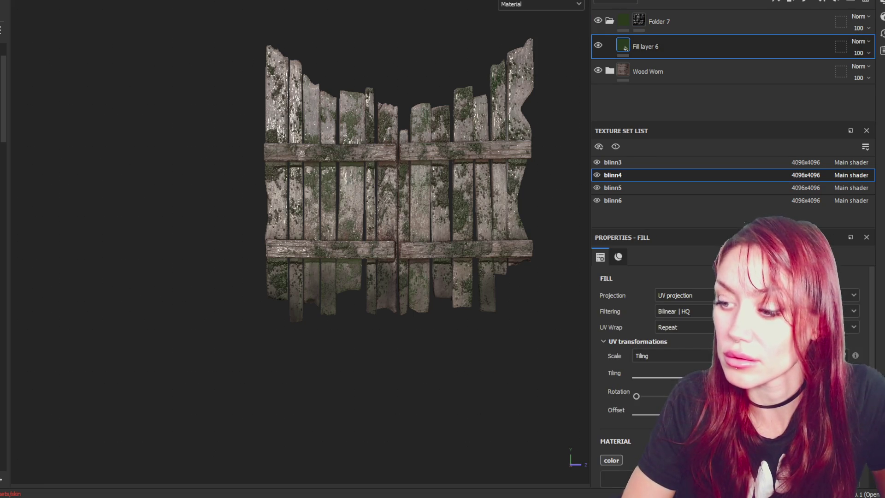
{"action": "scroll", "coordinate": [638, 369], "scroll_direction": "down", "scroll_amount": 3}
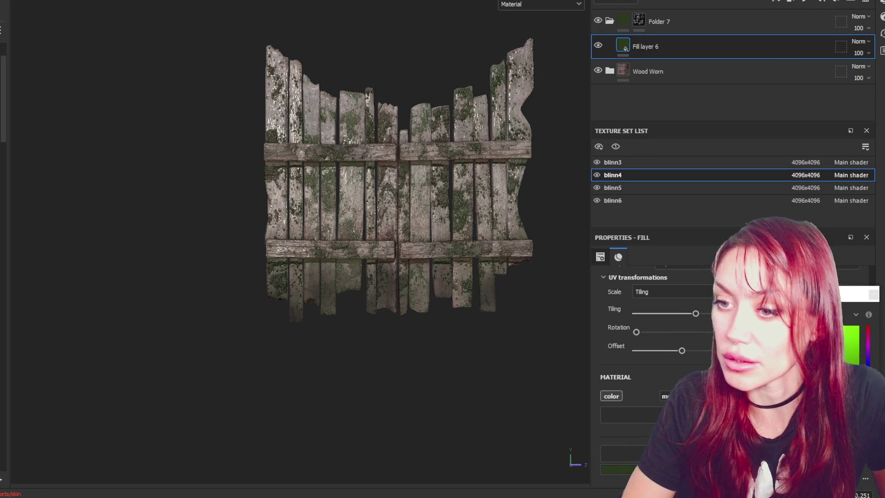
{"action": "left_click", "coordinate": [875, 296]}
- Orbit to the back of the fence and switch to editing blinn6's layers
{"action": "mouse_move", "coordinate": [338, 320]}
{"action": "left_mouse_down", "text": "alt"}
{"action": "mouse_move", "coordinate": [267, 132]}
{"action": "mouse_move", "coordinate": [366, 152]}
{"action": "mouse_move", "coordinate": [388, 222]}
{"action": "mouse_move", "coordinate": [499, 164]}
{"action": "mouse_move", "coordinate": [447, 166]}
{"action": "left_mouse_up", "text": "alt"}
{"action": "mouse_move", "coordinate": [410, 189]}
{"action": "left_mouse_down", "text": "alt"}
{"action": "mouse_move", "coordinate": [212, 192]}
{"action": "mouse_move", "coordinate": [579, 200]}
{"action": "left_mouse_up", "text": "alt"}
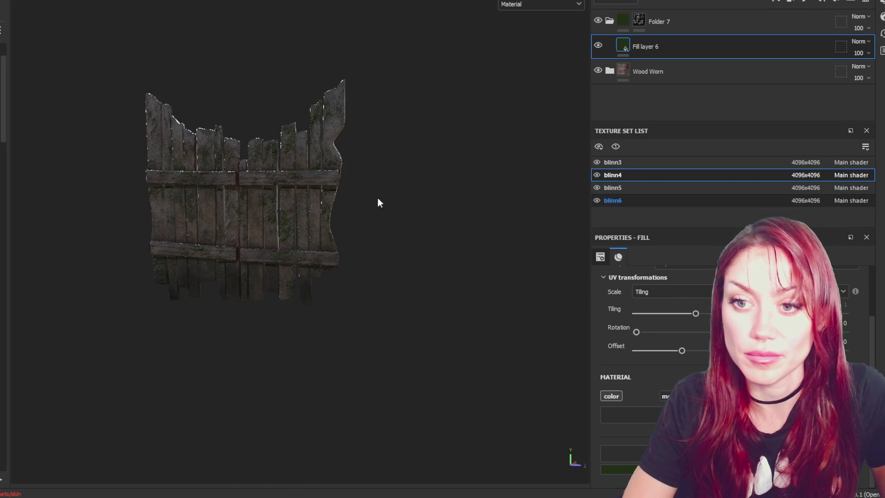
{"action": "left_click", "coordinate": [613, 200]}
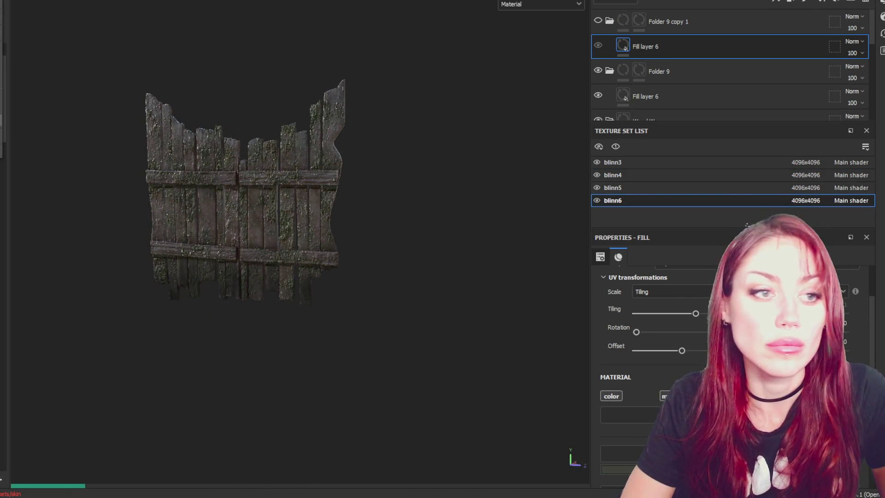
{"action": "key", "text": "ctrl+shift+e"}
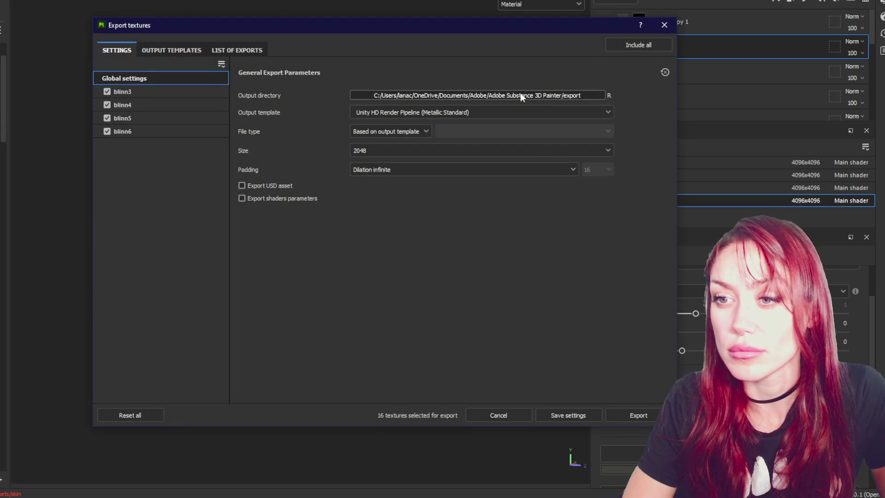
- Export the 16 PNG maps at 2048 with the Unity HD Render Pipeline (Metallic Standard) template
{"action": "left_click", "coordinate": [624, 411]}
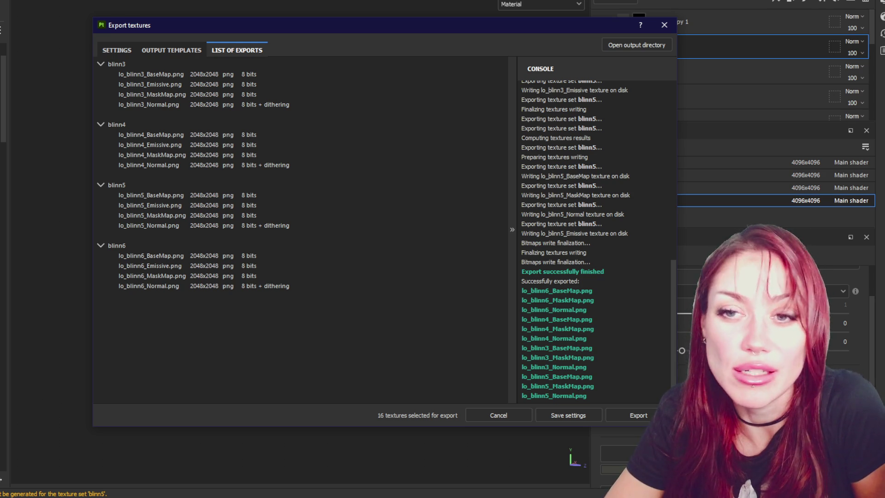
- Close the export window and swing the environment light across the textured fence
{"action": "left_click", "coordinate": [672, 26]}
{"action": "scroll", "coordinate": [154, 181], "scroll_direction": "up", "scroll_amount": 5}
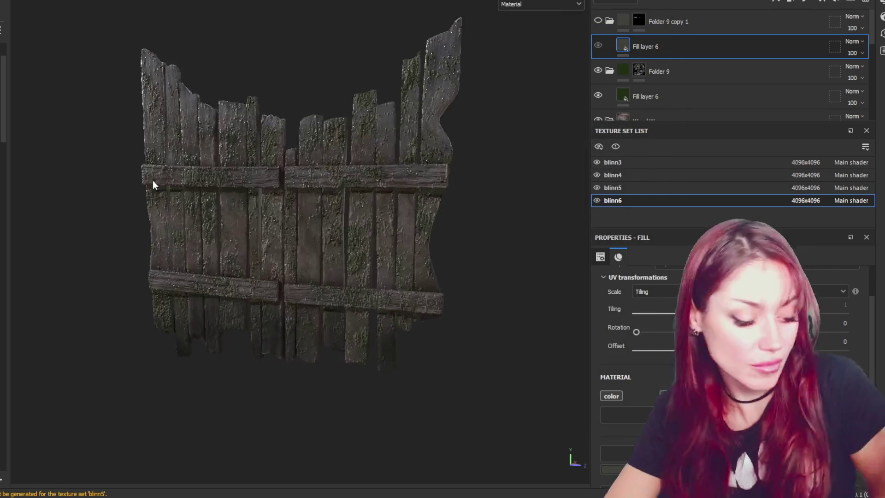
{"action": "middle_click_drag", "start_coordinate": [301, 136], "coordinate": [203, 139], "text": "alt"}
{"action": "right_click_drag", "start_coordinate": [203, 138], "coordinate": [272, 140], "text": "shift"}
{"action": "middle_click_drag", "start_coordinate": [272, 139], "coordinate": [355, 177], "text": "alt"}
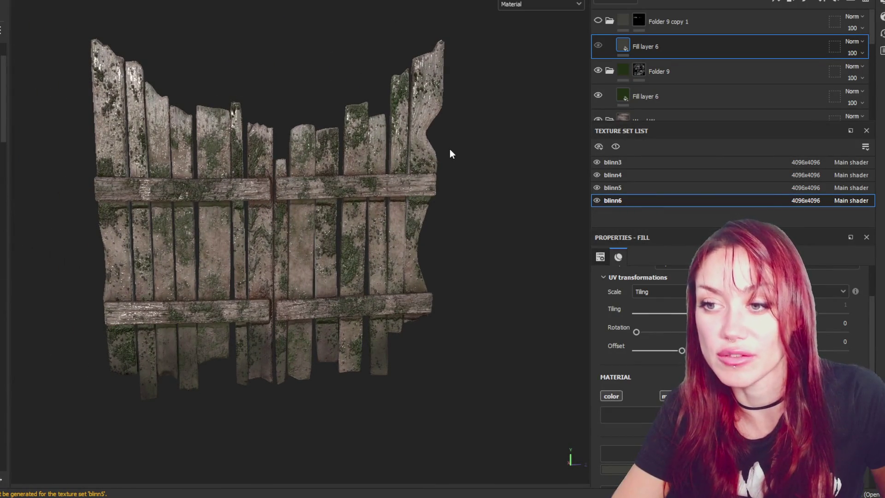
{"action": "key", "text": "ctrl"}
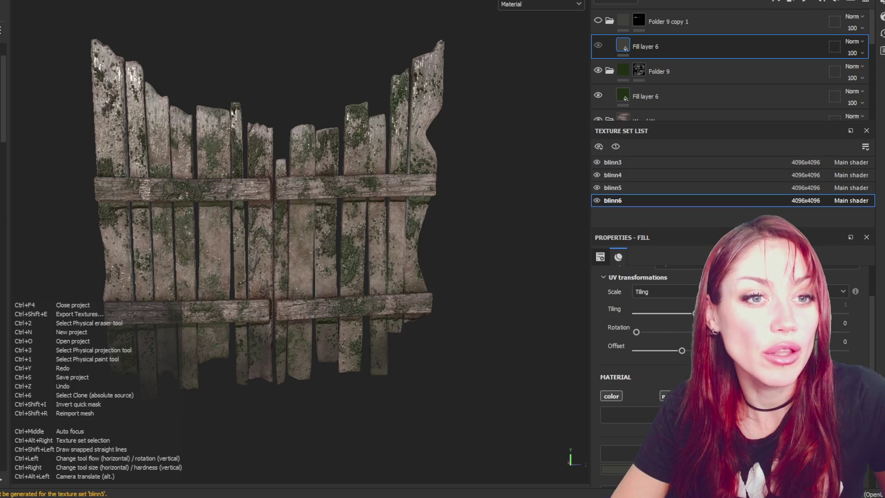
{"action": "key", "text": "ctrl"}
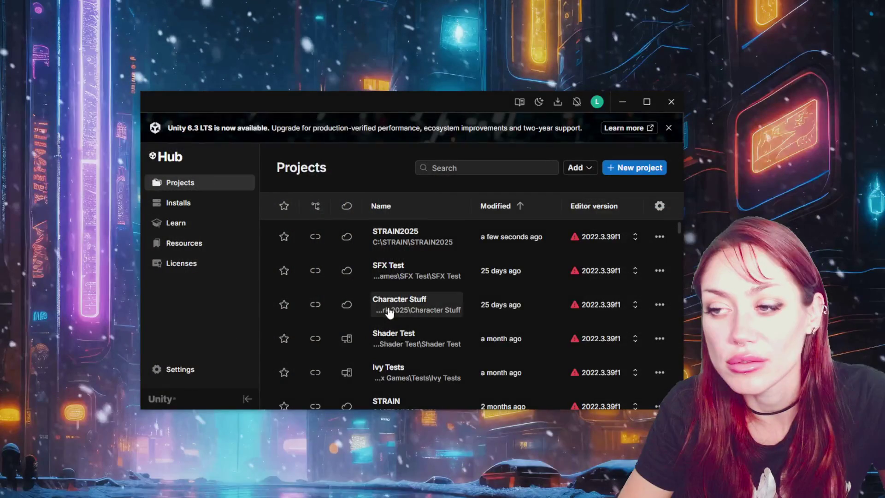
- Close Unity Hub and launch Blender 4.0 from the Start menu
{"action": "left_click", "coordinate": [671, 101]}
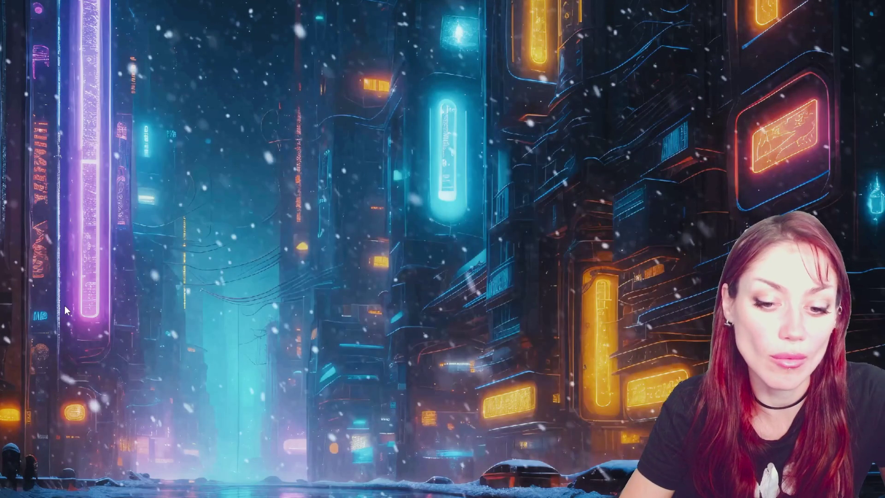
{"action": "key", "text": "super"}
{"action": "left_click", "coordinate": [74, 267]}
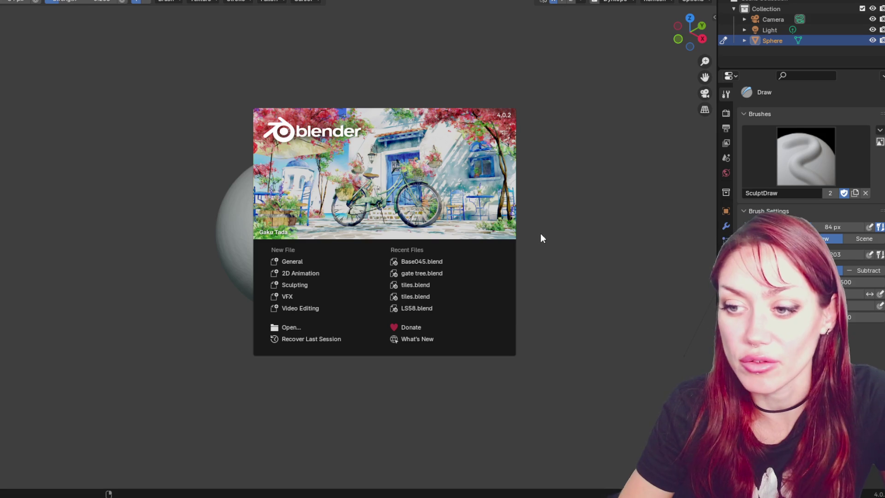
- Open gate tree.blend from Recent Files and centre the gate in view
{"action": "left_click", "coordinate": [433, 275]}
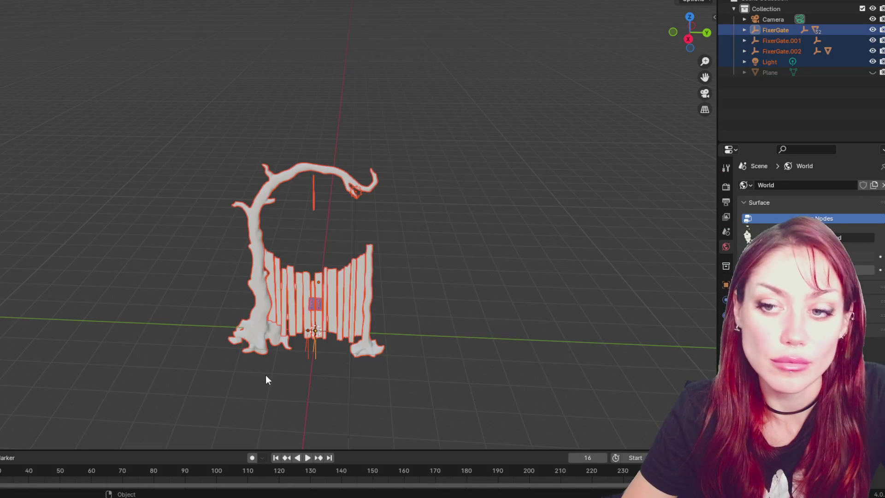
{"action": "scroll", "coordinate": [275, 328], "scroll_direction": "up", "scroll_amount": 5}
{"action": "middle_click_drag", "start_coordinate": [278, 324], "coordinate": [279, 279], "text": "shift"}
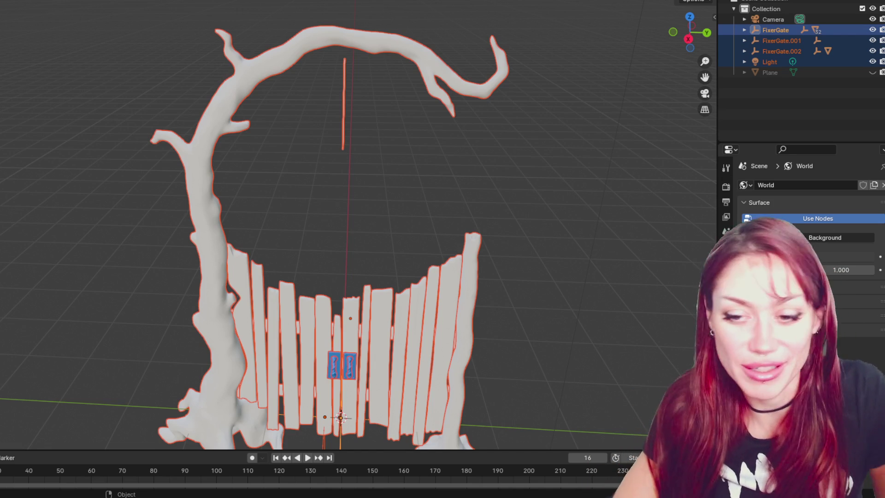
- Zoom and orbit to inspect the gate from above and along its sides
{"action": "scroll", "coordinate": [362, 219], "scroll_direction": "up", "scroll_amount": 3}
{"action": "middle_click_drag", "start_coordinate": [367, 264], "coordinate": [357, 350], "text": "shift"}
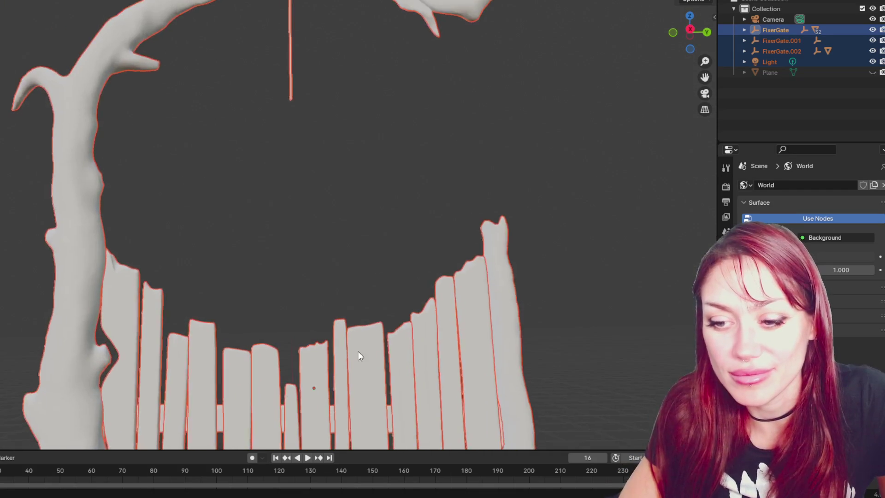
{"action": "scroll", "coordinate": [299, 241], "scroll_direction": "up", "scroll_amount": 4}
{"action": "scroll", "coordinate": [306, 257], "scroll_direction": "down", "scroll_amount": 6}
{"action": "middle_click_drag", "start_coordinate": [325, 75], "coordinate": [329, 150]}
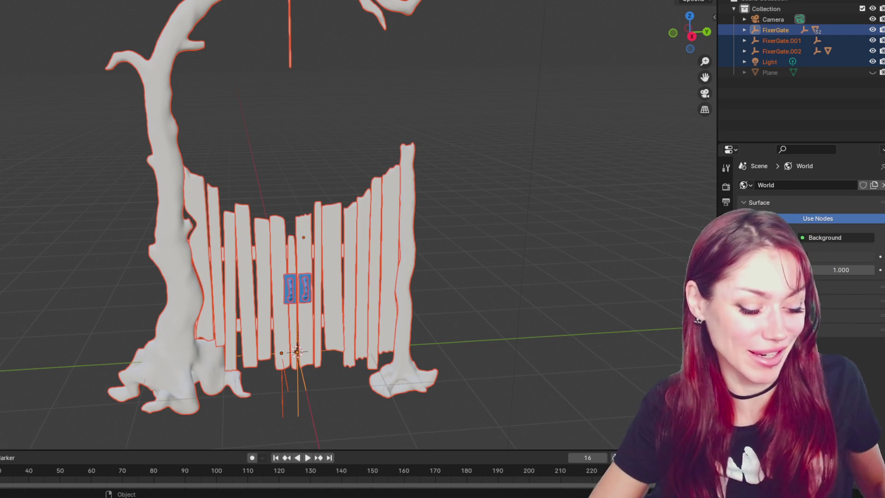
{"action": "scroll", "coordinate": [252, 118], "scroll_direction": "down", "scroll_amount": 2}
{"action": "scroll", "coordinate": [272, 90], "scroll_direction": "up", "scroll_amount": 1}
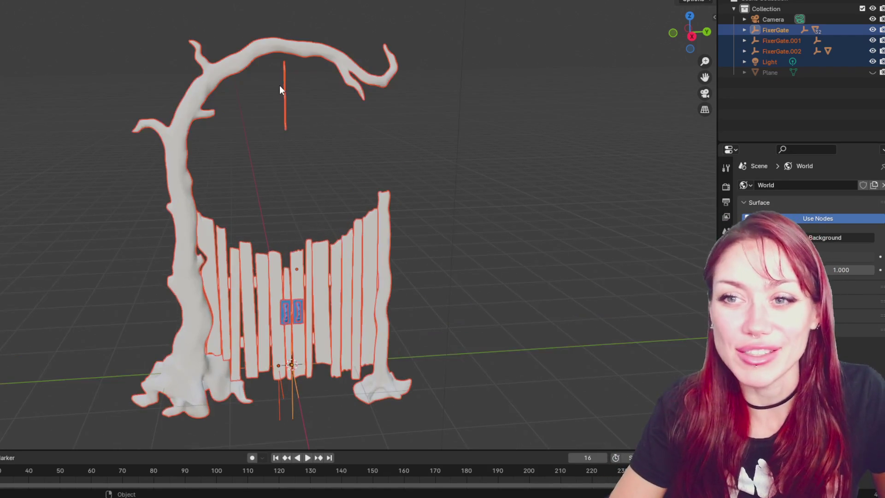
{"action": "mouse_move", "coordinate": [294, 96]}
{"action": "middle_mouse_down"}
{"action": "mouse_move", "coordinate": [231, 166]}
{"action": "mouse_move", "coordinate": [368, 150]}
{"action": "mouse_move", "coordinate": [297, 99]}
{"action": "mouse_move", "coordinate": [295, 137]}
{"action": "middle_mouse_up"}
- Deselect everything, then select only the tree trunk object
{"action": "left_click", "coordinate": [367, 150]}
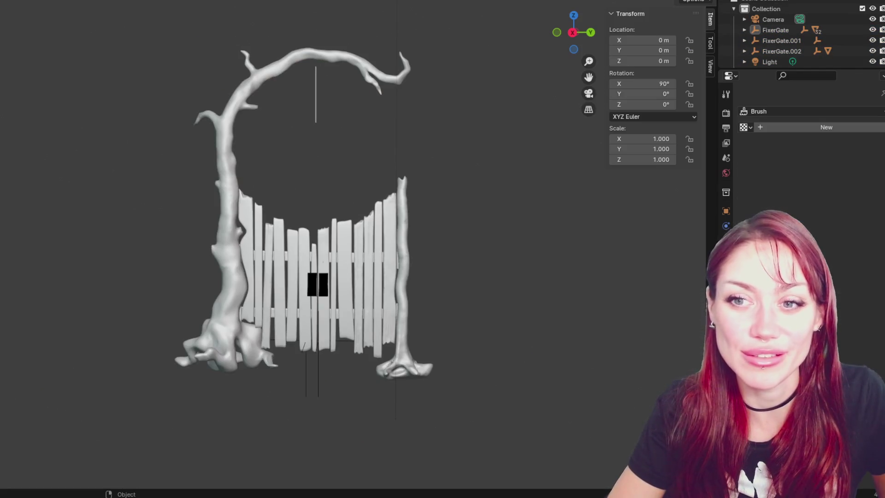
{"action": "left_click", "coordinate": [228, 153]}
{"action": "scroll", "coordinate": [164, 68], "scroll_direction": "up", "scroll_amount": 4}
{"action": "scroll", "coordinate": [164, 68], "scroll_direction": "down", "scroll_amount": 1}
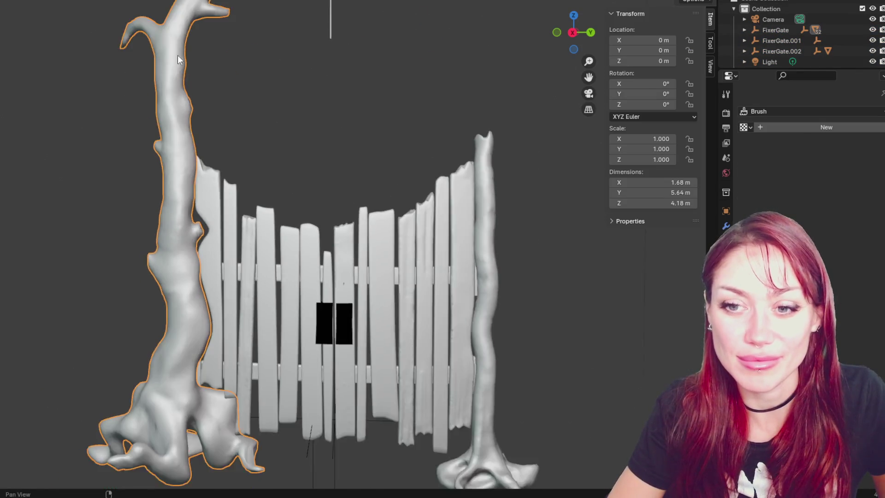
- Save gate tree.blend and make a hidden backup copy of the tree
{"action": "key", "text": "ctrl+Tab"}
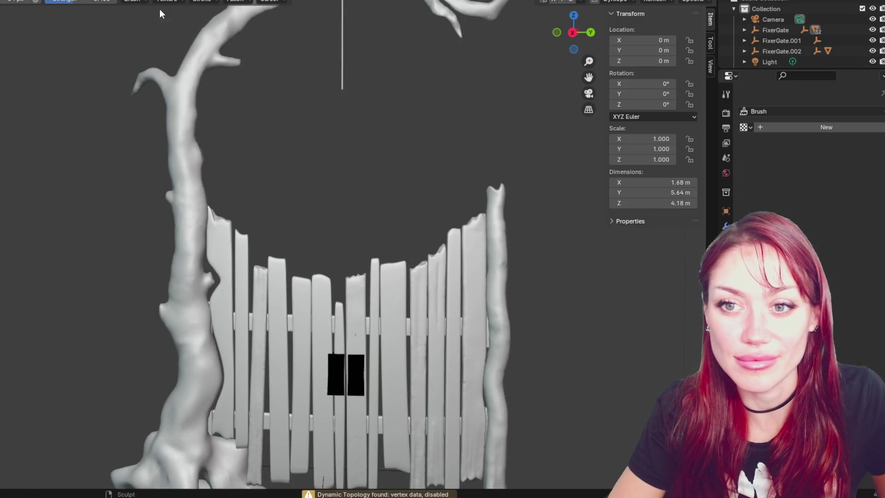
{"action": "middle_click_drag", "start_coordinate": [160, 13], "coordinate": [136, 76], "text": "shift"}
{"action": "key", "text": "ctrl+s"}
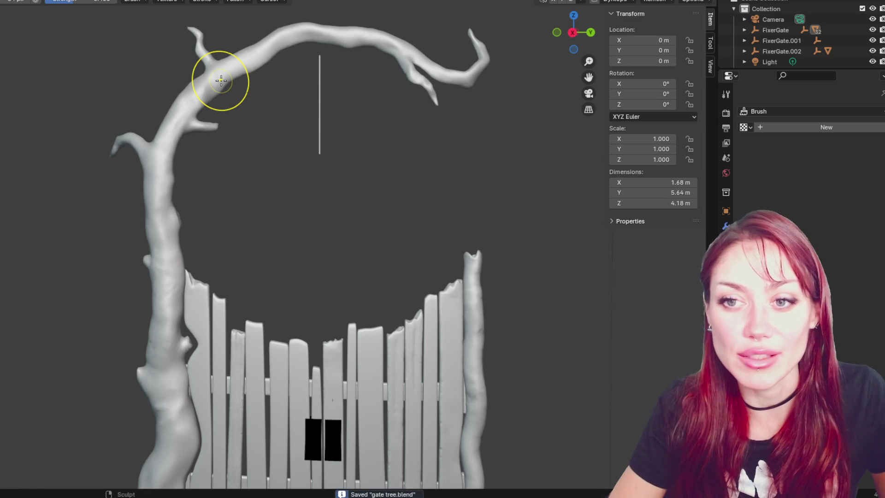
{"action": "scroll", "coordinate": [848, 44], "scroll_direction": "down", "scroll_amount": 1}
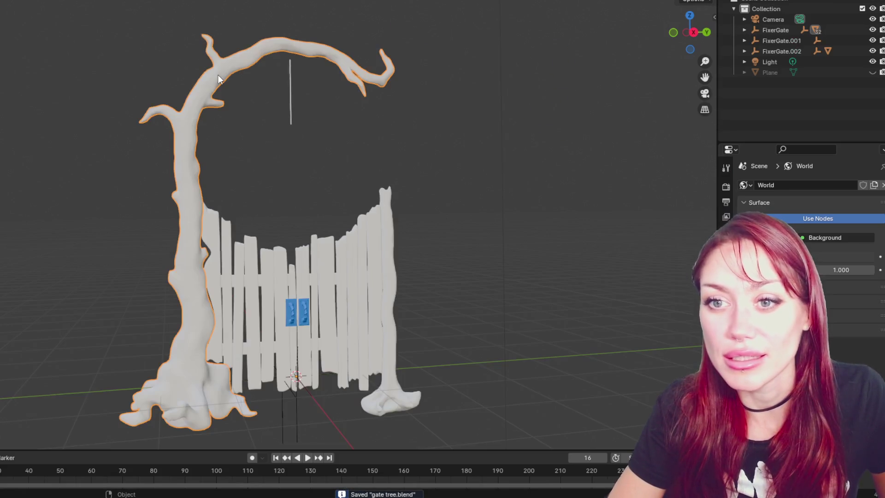
{"action": "left_click", "coordinate": [220, 73]}
{"action": "key", "text": "ctrl+c"}
{"action": "key", "text": "ctrl+v"}
{"action": "left_click", "coordinate": [872, 61]}
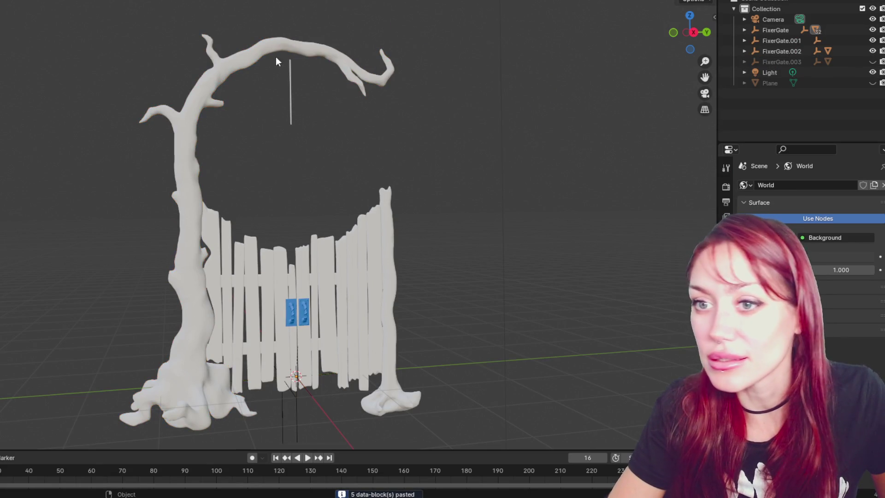
- Frame the arch's top branch up close in the Sculpting workspace
{"action": "left_click", "coordinate": [106, 0]}
{"action": "scroll", "coordinate": [300, 230], "scroll_direction": "up", "scroll_amount": 3}
{"action": "middle_click_drag", "start_coordinate": [323, 10], "coordinate": [326, 110], "text": "shift"}
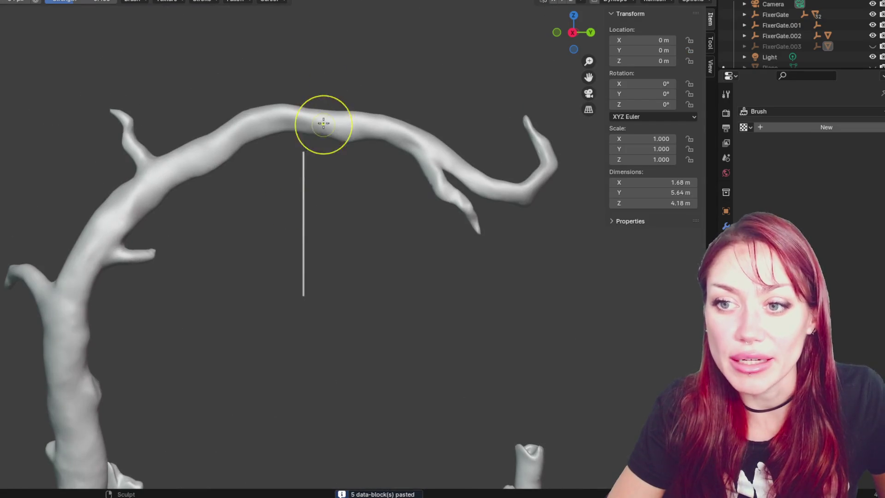
{"action": "scroll", "coordinate": [326, 111], "scroll_direction": "down", "scroll_amount": 2}
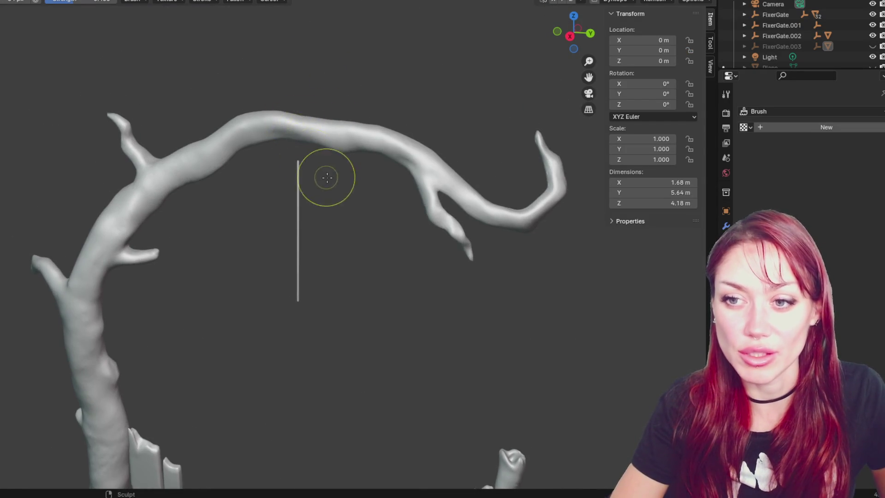
{"action": "scroll", "coordinate": [326, 178], "scroll_direction": "down", "scroll_amount": 4}
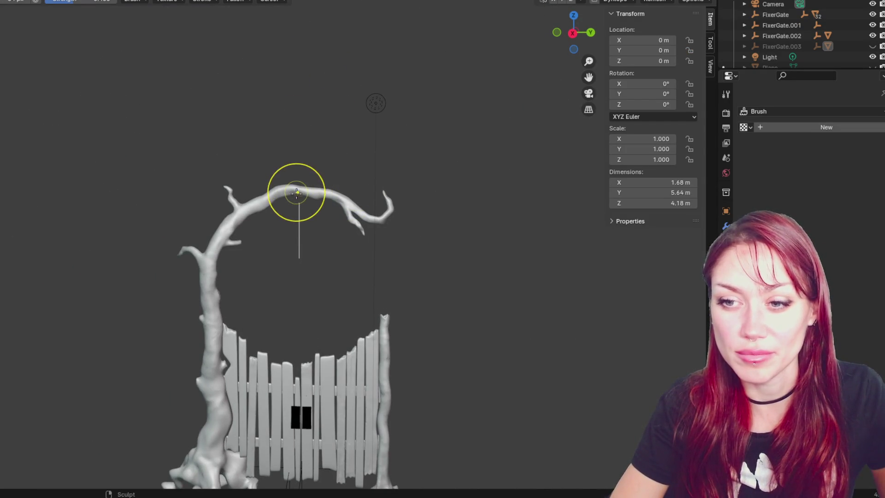
{"action": "middle_click_drag", "start_coordinate": [296, 188], "coordinate": [281, 246], "text": "shift"}
{"action": "scroll", "coordinate": [212, 350], "scroll_direction": "down", "scroll_amount": 1}
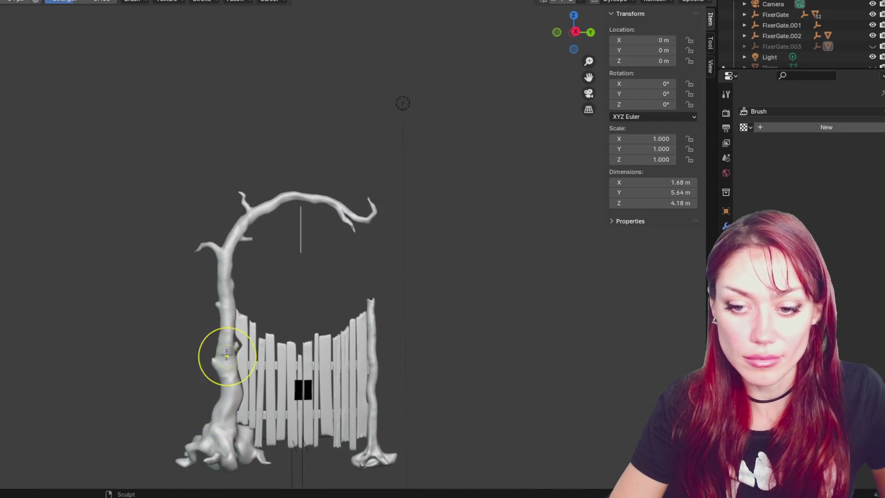
{"action": "scroll", "coordinate": [276, 212], "scroll_direction": "up", "scroll_amount": 4}
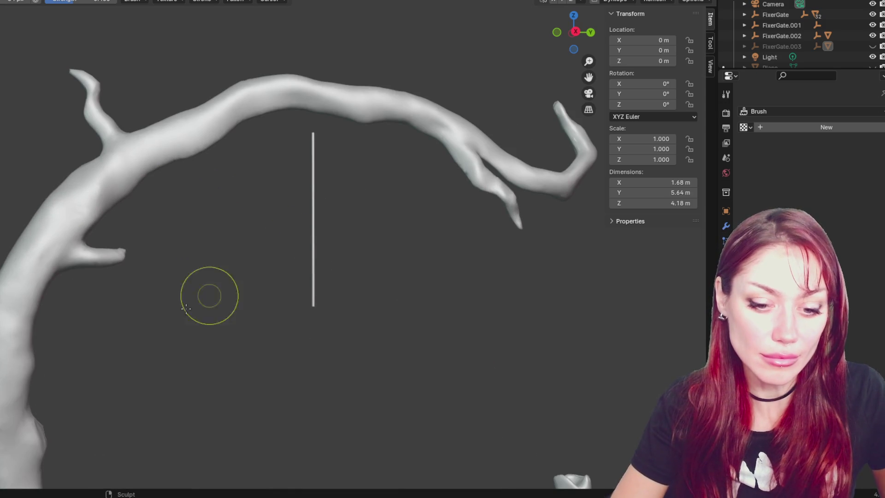
{"action": "middle_click_drag", "start_coordinate": [354, 154], "coordinate": [326, 115]}
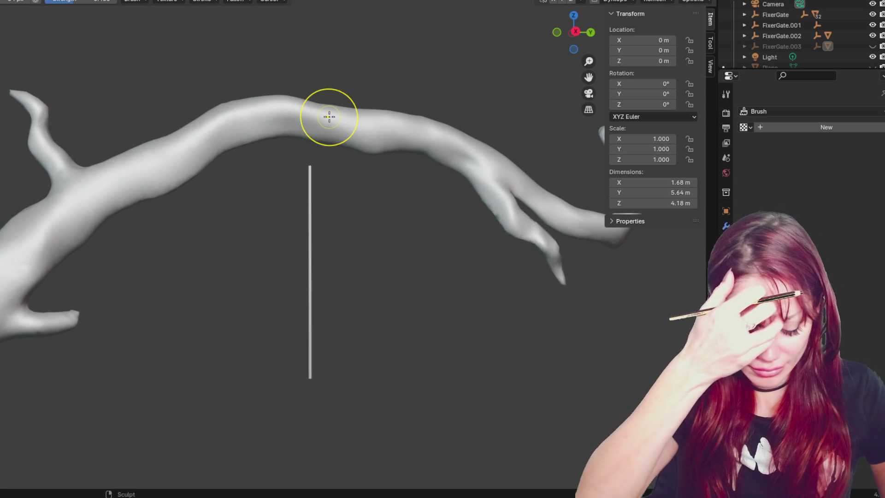
{"action": "mouse_move", "coordinate": [350, 93]}
{"action": "middle_mouse_down"}
{"action": "mouse_move", "coordinate": [358, 79]}
{"action": "mouse_move", "coordinate": [356, 198]}
{"action": "mouse_move", "coordinate": [373, 172]}
{"action": "middle_mouse_up"}
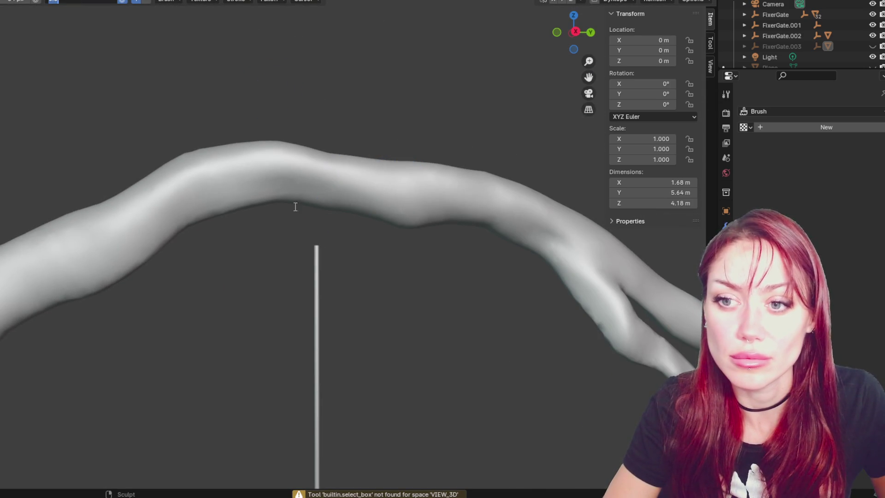
- Undo an accidental test dent and cancel a stray object move
{"action": "left_click", "coordinate": [308, 177]}
{"action": "key", "text": "ctrl+z"}
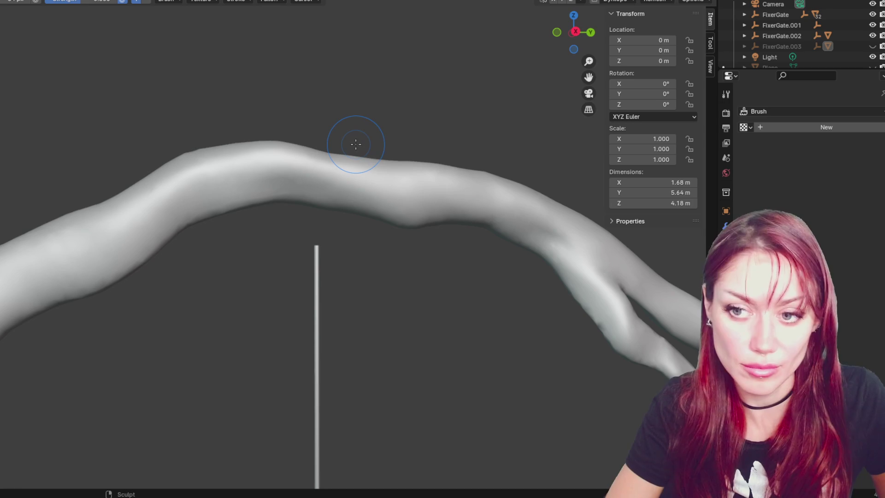
{"action": "key", "text": "ctrl+Tab"}
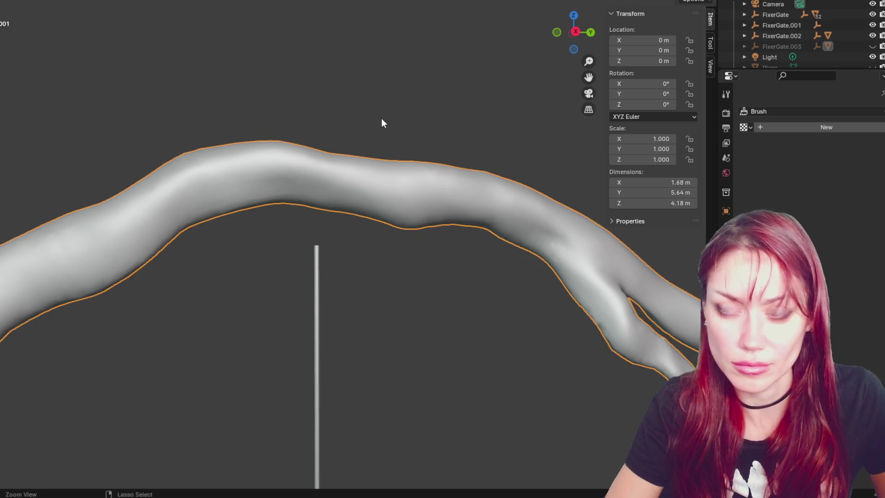
{"action": "key", "text": "g"}
{"action": "key", "text": "Escape"}
{"action": "middle_click_drag", "start_coordinate": [383, 130], "coordinate": [339, 117]}
{"action": "left_click", "coordinate": [332, 133]}
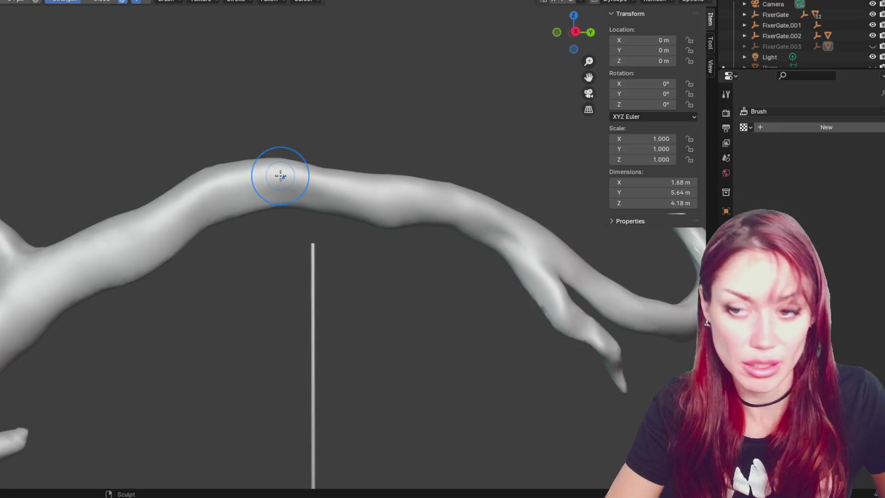
- Enlarge the brush and smooth the blotchy patch on the top branch
{"action": "key", "text": "f"}
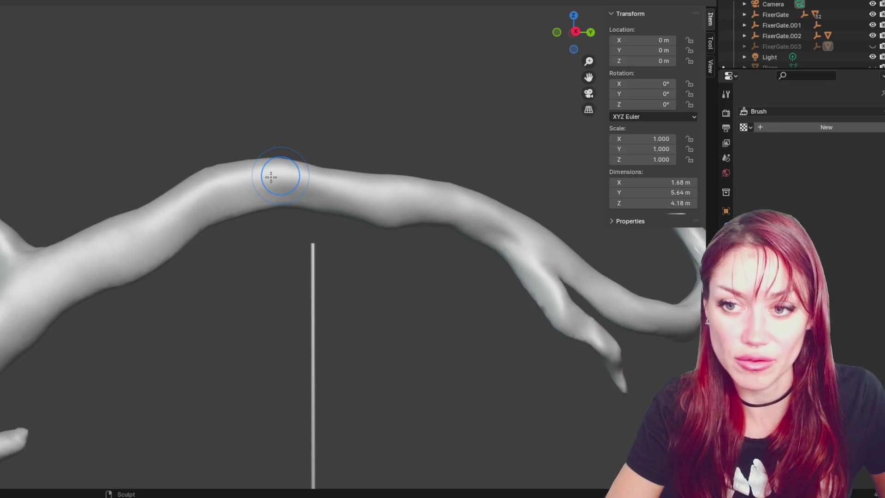
{"action": "left_click", "coordinate": [261, 180]}
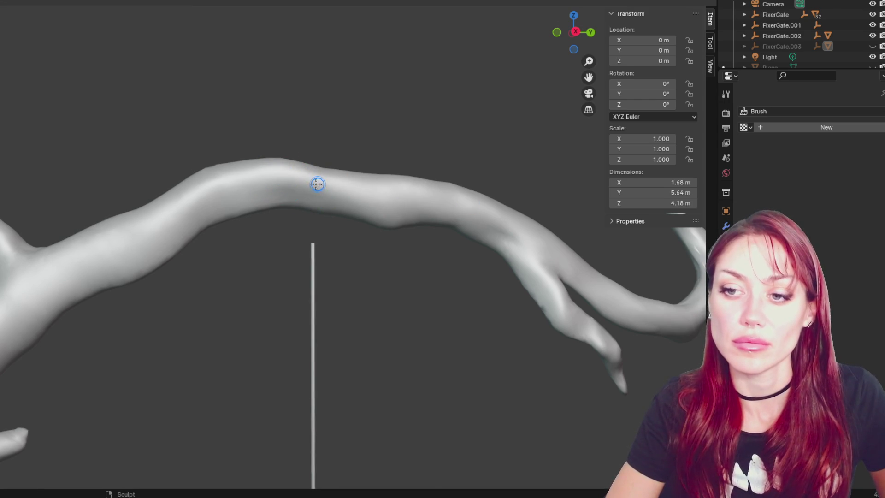
{"action": "scroll", "coordinate": [325, 119], "scroll_direction": "up", "scroll_amount": 3}
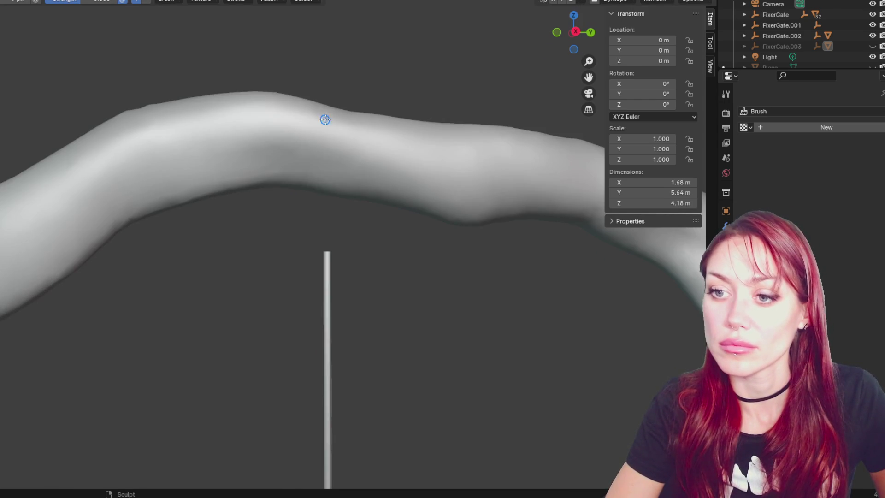
{"action": "key", "text": "ctrl+z"}
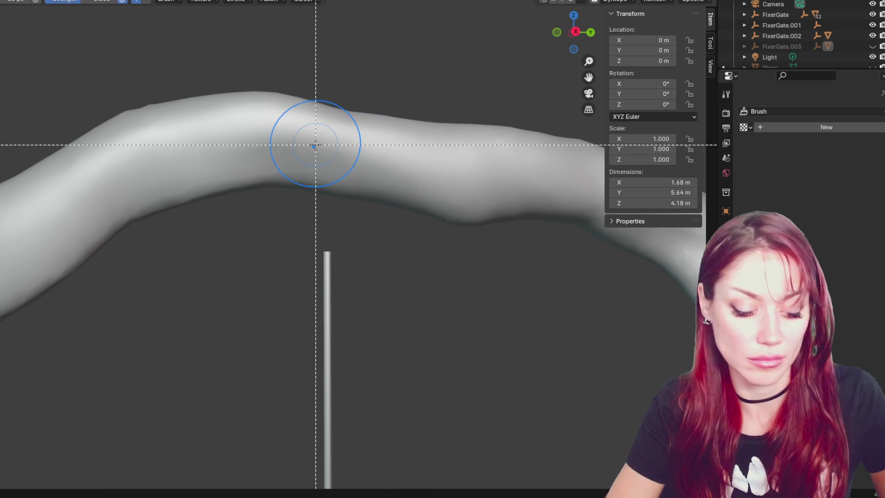
{"action": "key", "text": "s"}
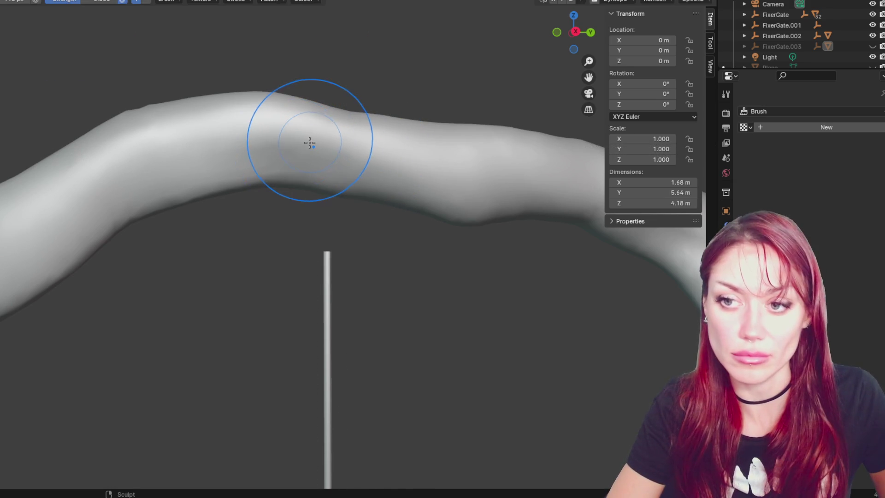
{"action": "mouse_move", "coordinate": [319, 153]}
{"action": "left_mouse_down"}
{"action": "mouse_move", "coordinate": [423, 162]}
{"action": "mouse_move", "coordinate": [233, 148]}
{"action": "mouse_move", "coordinate": [269, 148]}
{"action": "left_mouse_up"}
{"action": "middle_click_drag", "start_coordinate": [365, 174], "coordinate": [342, 132]}
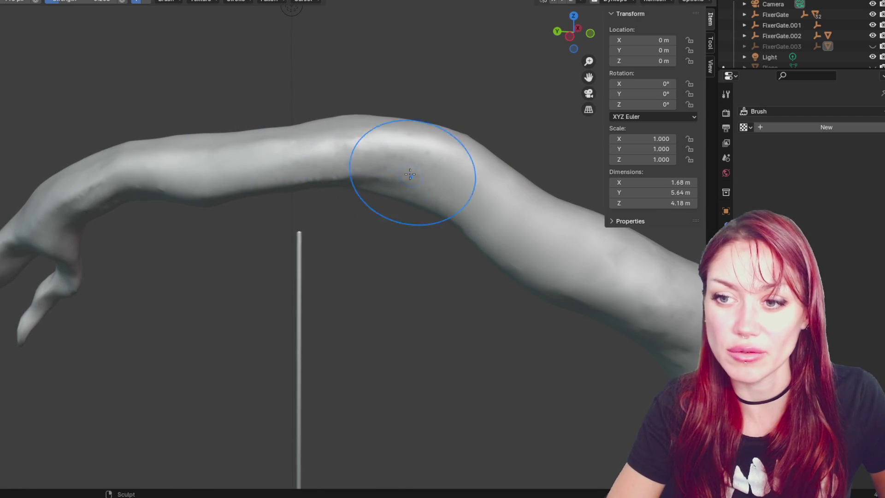
{"action": "middle_click_drag", "start_coordinate": [402, 146], "coordinate": [386, 211]}
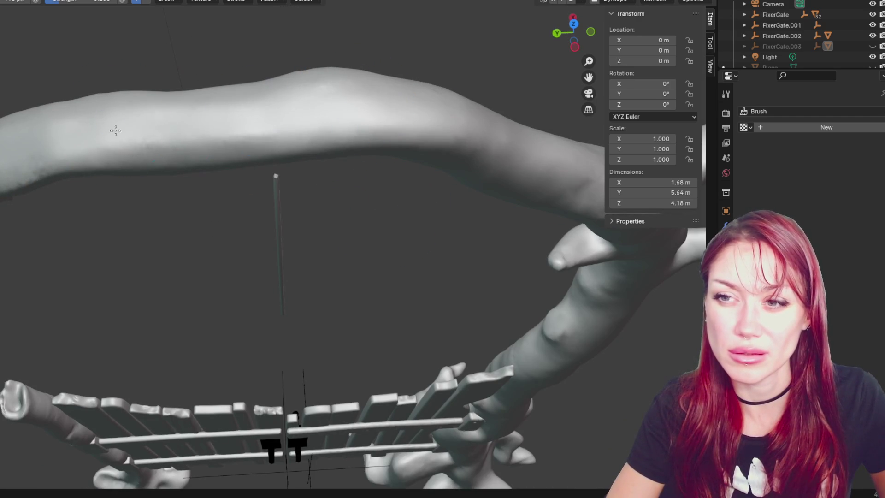
- Make FixerGate.002 visible again and undo an accidental tree duplication
{"action": "left_click", "coordinate": [873, 36]}
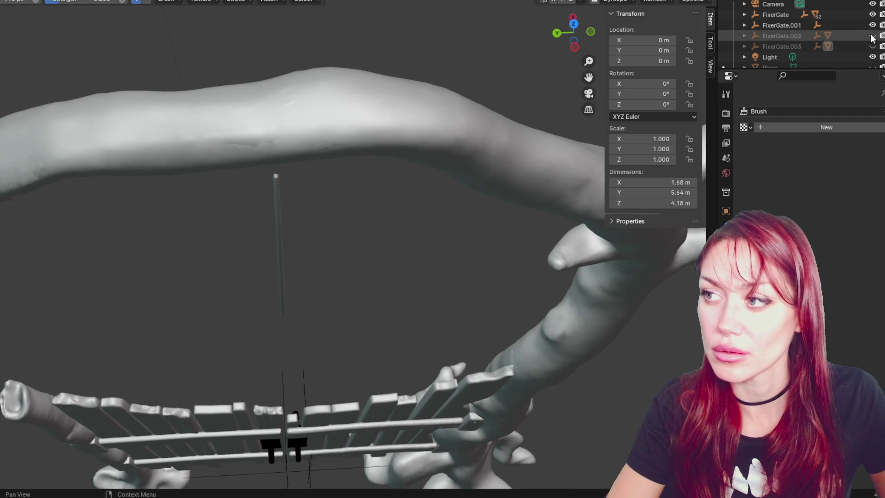
{"action": "scroll", "coordinate": [873, 46], "scroll_direction": "down", "scroll_amount": 1}
{"action": "scroll", "coordinate": [873, 48], "scroll_direction": "up", "scroll_amount": 3}
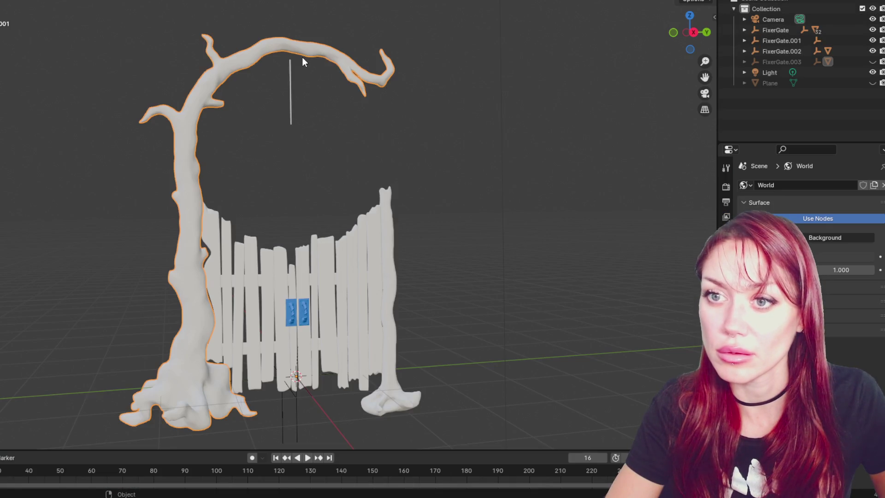
{"action": "key", "text": "shift+space"}
{"action": "key", "text": "r"}
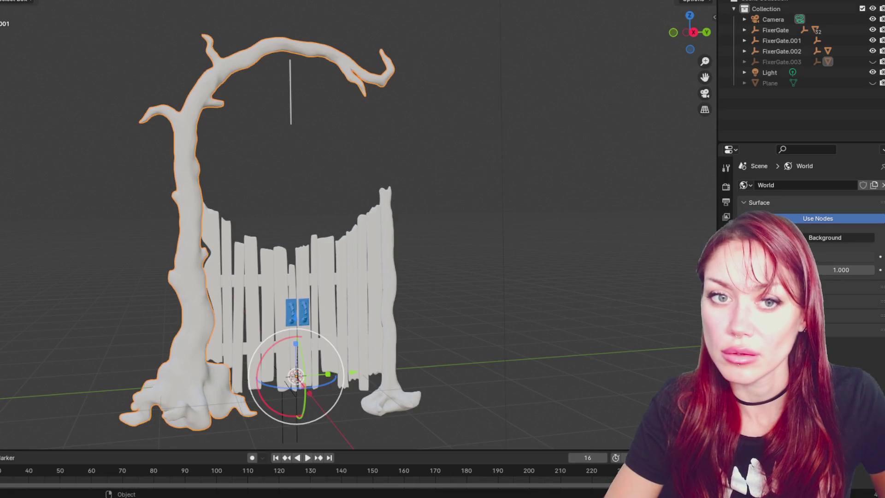
{"action": "key", "text": "shift+d"}
{"action": "left_click", "coordinate": [50, 368]}
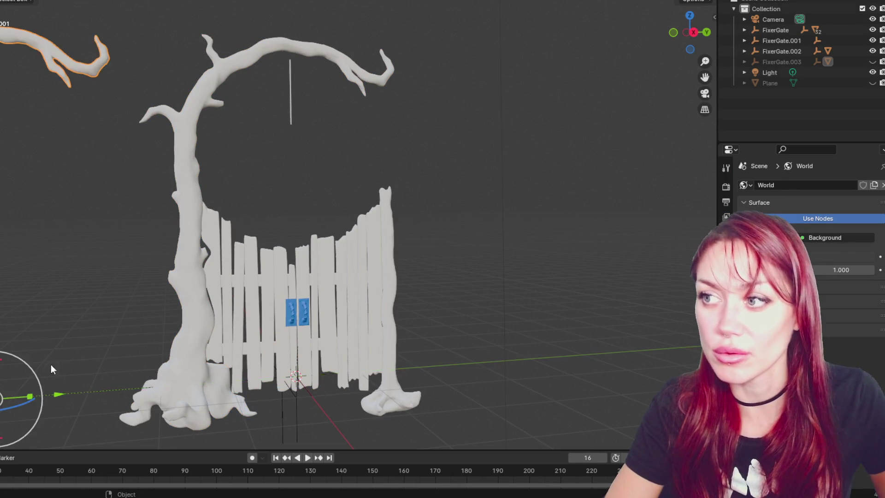
{"action": "left_click", "coordinate": [187, 150]}
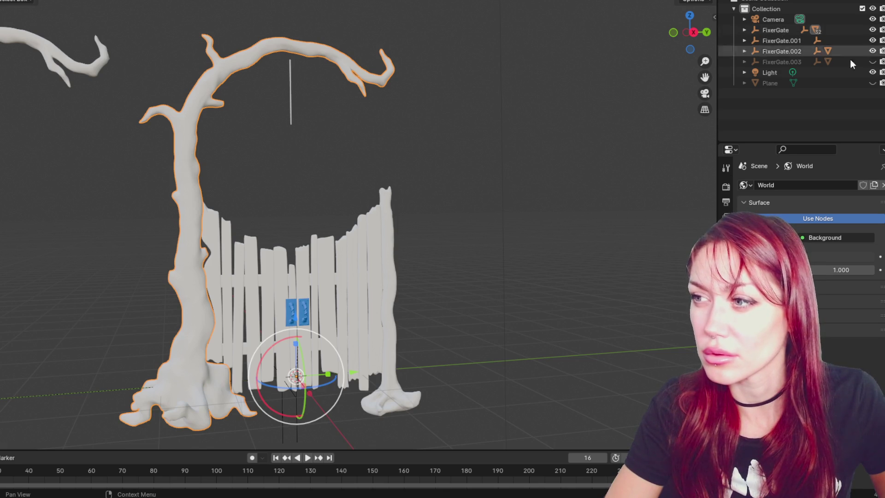
{"action": "key", "text": "ctrl+z"}
{"action": "key", "text": "ctrl+z"}
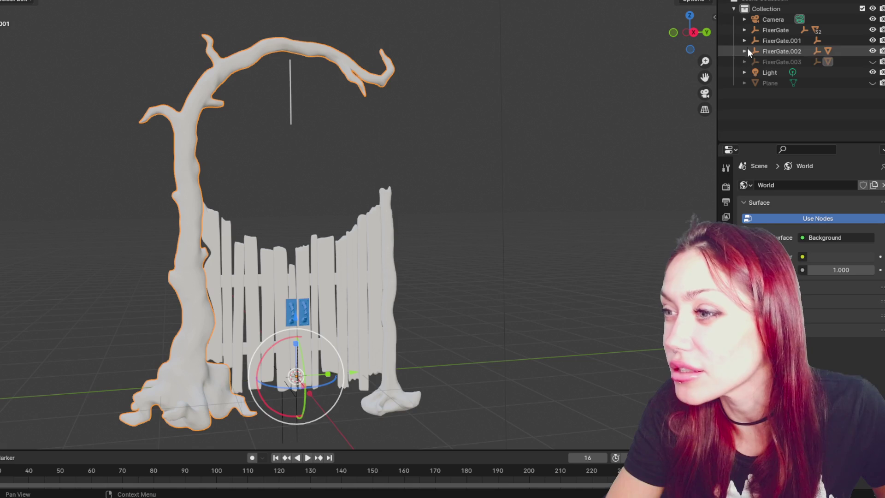
- Hide the scene objects one by one, then make every object visible again
{"action": "left_click", "coordinate": [872, 29]}
{"action": "left_click", "coordinate": [873, 19]}
{"action": "left_click", "coordinate": [873, 41]}
{"action": "left_click", "coordinate": [873, 51]}
{"action": "left_click", "coordinate": [873, 72]}
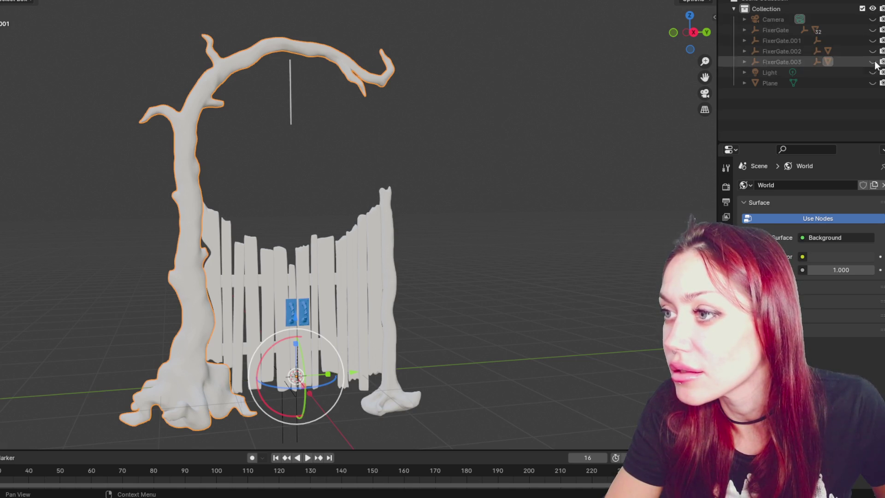
{"action": "left_click_drag", "start_coordinate": [873, 21], "coordinate": [873, 83]}
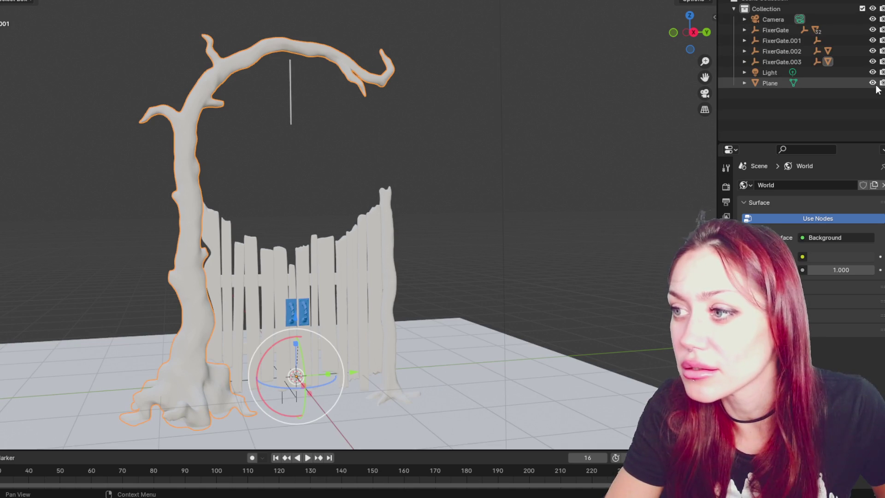
- Expand FixerGate.003 and hide it together with its nested parts
{"action": "left_click", "coordinate": [745, 62]}
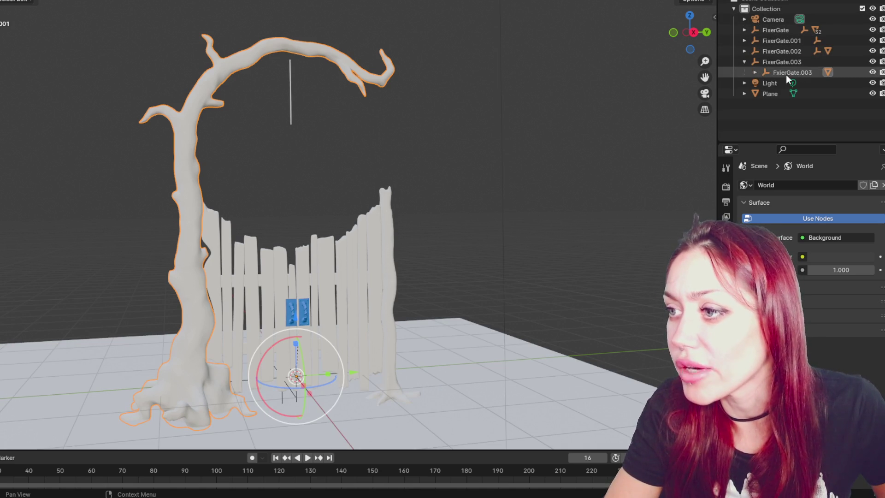
{"action": "left_click", "coordinate": [755, 73]}
{"action": "left_click_drag", "start_coordinate": [872, 61], "coordinate": [873, 83]}
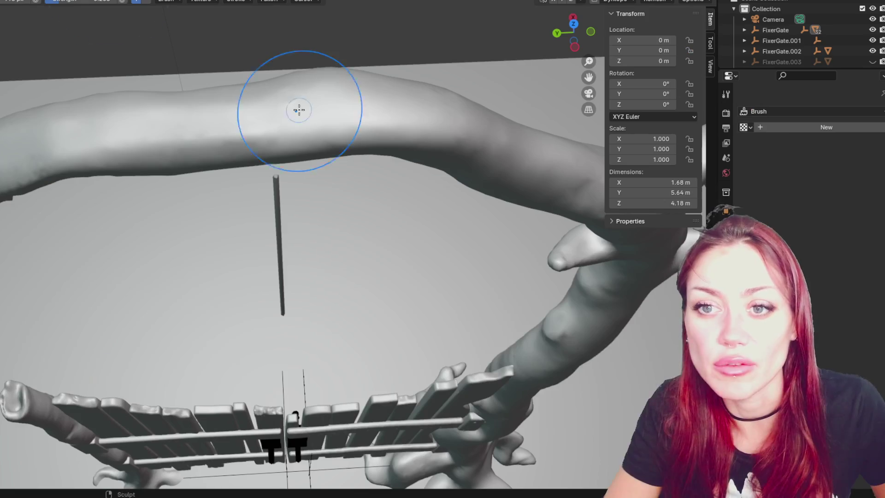
{"action": "mouse_move", "coordinate": [299, 110]}
{"action": "left_mouse_down"}
{"action": "mouse_move", "coordinate": [283, 109]}
{"action": "mouse_move", "coordinate": [280, 96]}
{"action": "mouse_move", "coordinate": [268, 141]}
{"action": "left_mouse_up"}
{"action": "middle_click_drag", "start_coordinate": [269, 141], "coordinate": [326, 123]}
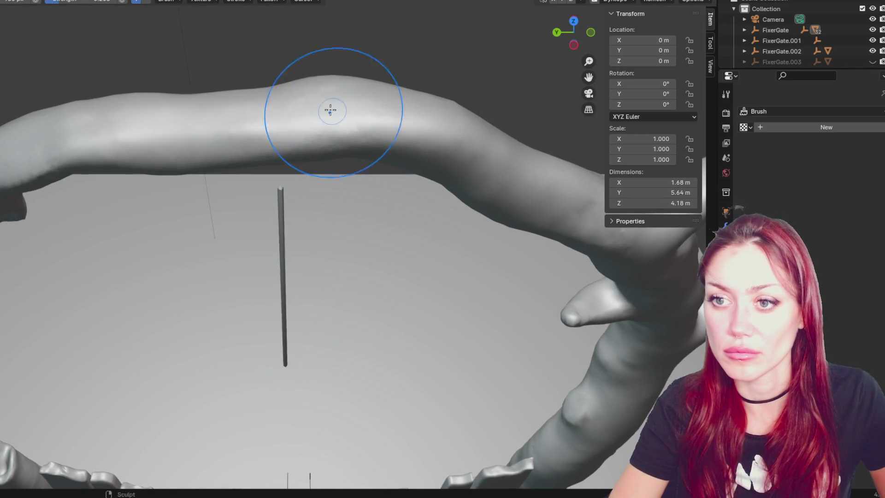
- Orbit close to the branch, shrink the brush radius in two passes, and crease across it
{"action": "middle_click_drag", "start_coordinate": [330, 109], "coordinate": [175, 226]}
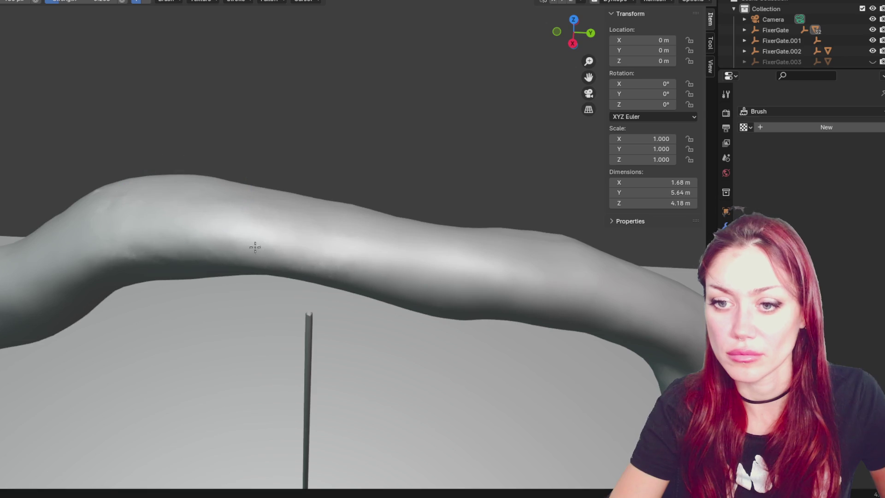
{"action": "middle_click_drag", "start_coordinate": [458, 252], "coordinate": [368, 270]}
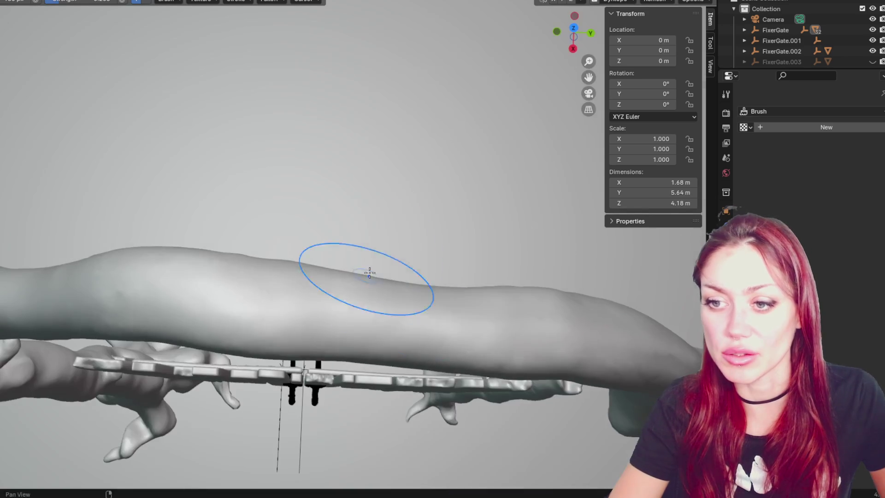
{"action": "mouse_move", "coordinate": [519, 346]}
{"action": "middle_mouse_down"}
{"action": "mouse_move", "coordinate": [482, 229]}
{"action": "mouse_move", "coordinate": [437, 159]}
{"action": "middle_mouse_up"}
{"action": "mouse_move", "coordinate": [286, 147]}
{"action": "middle_mouse_down"}
{"action": "mouse_move", "coordinate": [496, 155]}
{"action": "mouse_move", "coordinate": [505, 118]}
{"action": "mouse_move", "coordinate": [425, 194]}
{"action": "mouse_move", "coordinate": [503, 198]}
{"action": "mouse_move", "coordinate": [559, 253]}
{"action": "mouse_move", "coordinate": [415, 239]}
{"action": "mouse_move", "coordinate": [395, 257]}
{"action": "mouse_move", "coordinate": [419, 221]}
{"action": "mouse_move", "coordinate": [396, 185]}
{"action": "middle_mouse_up"}
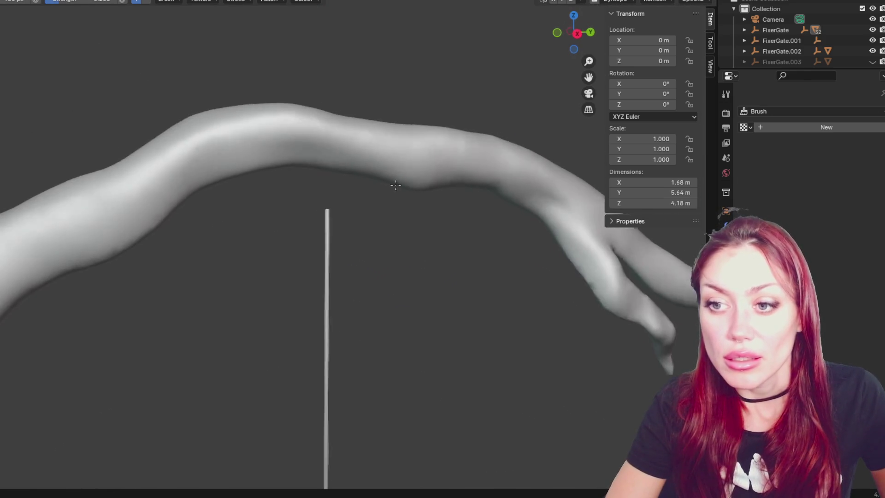
{"action": "middle_click_drag", "start_coordinate": [376, 148], "coordinate": [44, 121], "text": "shift"}
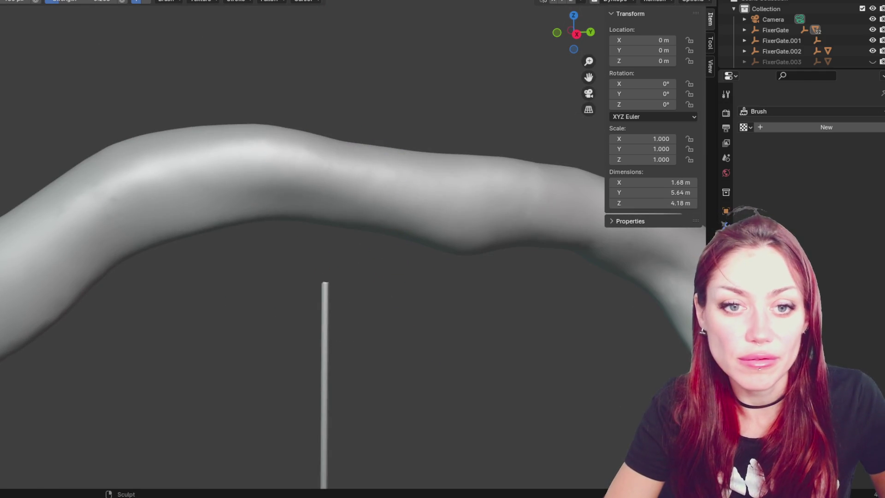
{"action": "key", "text": "f"}
{"action": "left_click", "coordinate": [271, 204]}
{"action": "key", "text": "f"}
{"action": "left_click", "coordinate": [344, 176]}
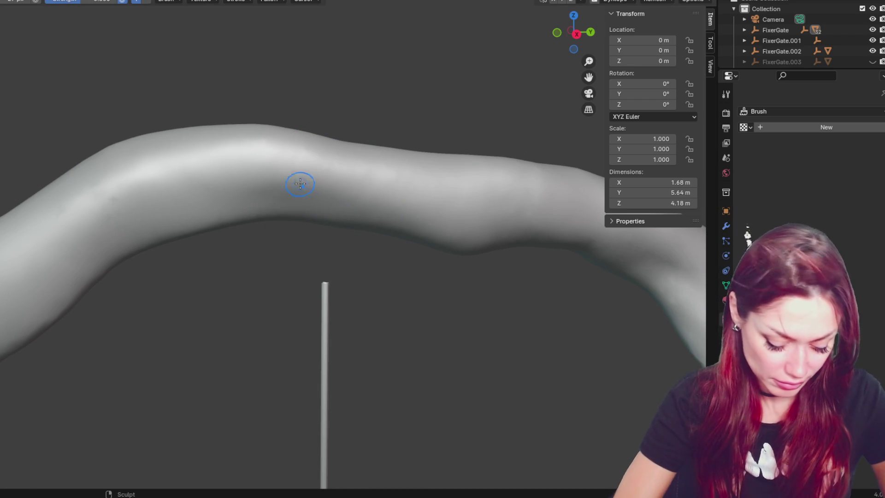
{"action": "mouse_move", "coordinate": [295, 206]}
{"action": "left_mouse_down"}
{"action": "mouse_move", "coordinate": [295, 171]}
{"action": "mouse_move", "coordinate": [294, 202]}
{"action": "left_mouse_up"}
- Deepen the crease and pull a bulge along its underside around the branch
{"action": "middle_click_drag", "start_coordinate": [294, 202], "coordinate": [305, 122]}
{"action": "mouse_move", "coordinate": [296, 160]}
{"action": "middle_mouse_down"}
{"action": "mouse_move", "coordinate": [320, 150]}
{"action": "mouse_move", "coordinate": [288, 230]}
{"action": "middle_mouse_up"}
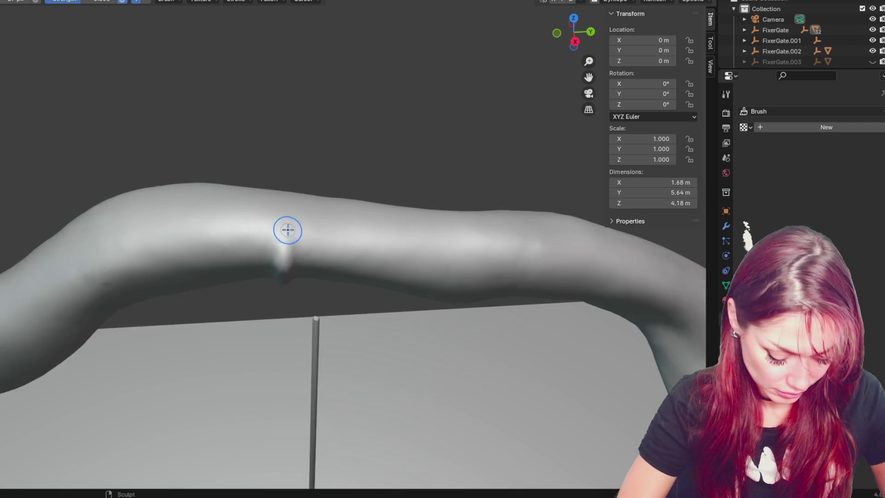
{"action": "left_click_drag", "start_coordinate": [280, 213], "coordinate": [286, 271]}
{"action": "mouse_move", "coordinate": [286, 271]}
{"action": "middle_mouse_down"}
{"action": "mouse_move", "coordinate": [303, 267]}
{"action": "mouse_move", "coordinate": [275, 281]}
{"action": "middle_mouse_up"}
{"action": "left_click_drag", "start_coordinate": [274, 280], "coordinate": [278, 351]}
{"action": "mouse_move", "coordinate": [279, 350]}
{"action": "middle_mouse_down"}
{"action": "mouse_move", "coordinate": [468, 271]}
{"action": "mouse_move", "coordinate": [430, 200]}
{"action": "middle_mouse_up"}
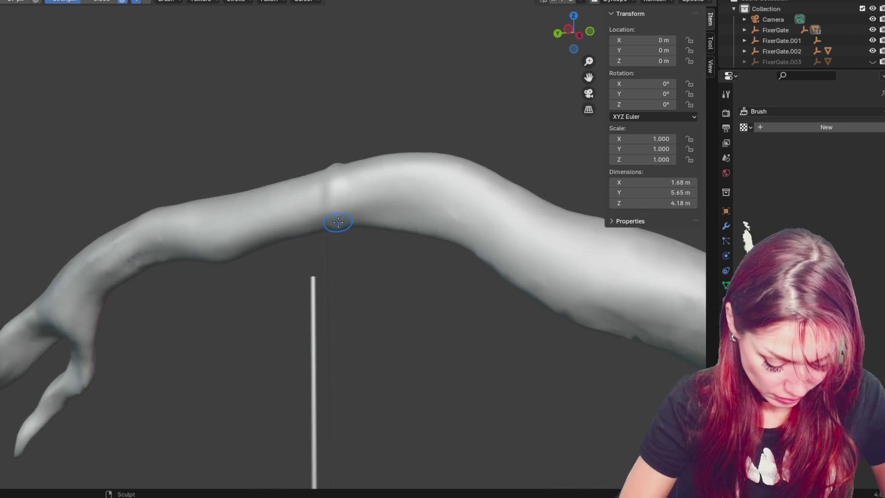
{"action": "middle_click_drag", "start_coordinate": [336, 224], "coordinate": [386, 191], "text": "shift"}
{"action": "left_click_drag", "start_coordinate": [296, 197], "coordinate": [297, 227]}
{"action": "mouse_move", "coordinate": [297, 226]}
{"action": "middle_mouse_down"}
{"action": "mouse_move", "coordinate": [282, 241]}
{"action": "mouse_move", "coordinate": [297, 182]}
{"action": "mouse_move", "coordinate": [327, 172]}
{"action": "mouse_move", "coordinate": [336, 243]}
{"action": "mouse_move", "coordinate": [337, 66]}
{"action": "middle_mouse_up"}
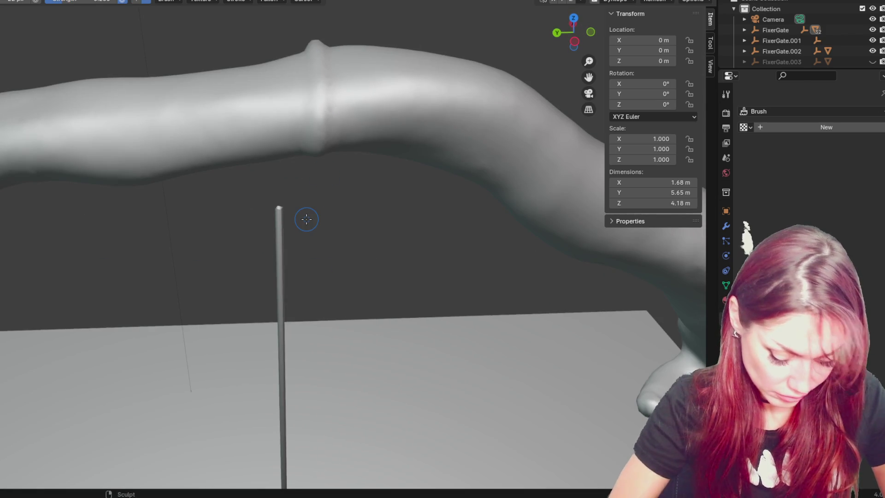
{"action": "mouse_move", "coordinate": [306, 219]}
{"action": "middle_mouse_down", "text": "shift"}
{"action": "mouse_move", "coordinate": [357, 379]}
{"action": "mouse_move", "coordinate": [348, 281]}
{"action": "middle_mouse_up", "text": "shift"}
{"action": "middle_click_drag", "start_coordinate": [329, 355], "coordinate": [344, 250], "text": "shift"}
- Reshape the surface and sculpt down along the ring band
{"action": "mouse_move", "coordinate": [344, 296]}
{"action": "middle_mouse_down"}
{"action": "mouse_move", "coordinate": [484, 306]}
{"action": "mouse_move", "coordinate": [405, 283]}
{"action": "middle_mouse_up"}
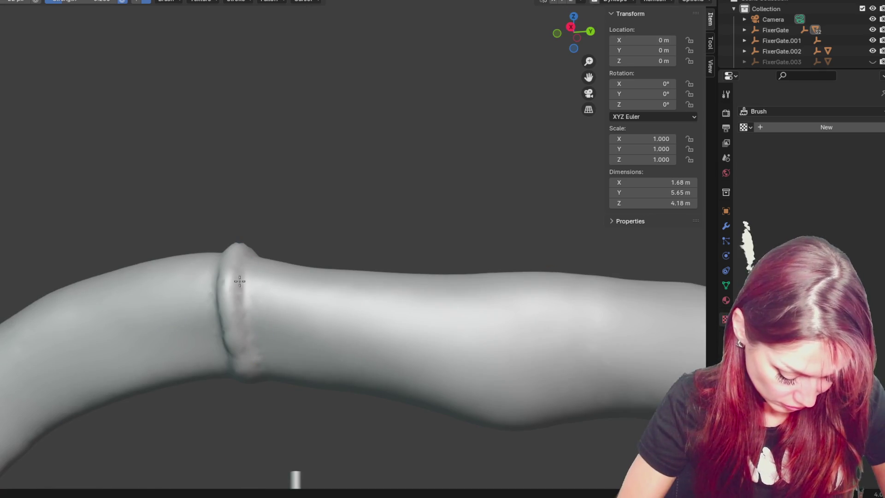
{"action": "mouse_move", "coordinate": [242, 328]}
{"action": "middle_mouse_down"}
{"action": "mouse_move", "coordinate": [228, 344]}
{"action": "mouse_move", "coordinate": [260, 284]}
{"action": "middle_mouse_up"}
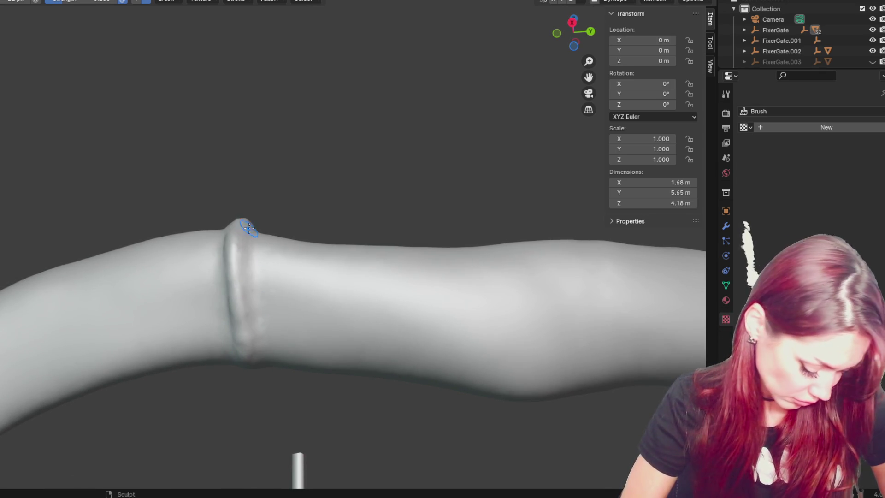
{"action": "middle_click_drag", "start_coordinate": [244, 290], "coordinate": [288, 263]}
{"action": "mouse_move", "coordinate": [259, 301]}
{"action": "middle_mouse_down"}
{"action": "mouse_move", "coordinate": [293, 255]}
{"action": "mouse_move", "coordinate": [222, 189]}
{"action": "middle_mouse_up"}
{"action": "left_click_drag", "start_coordinate": [220, 198], "coordinate": [326, 129]}
{"action": "mouse_move", "coordinate": [326, 128]}
{"action": "middle_mouse_down"}
{"action": "mouse_move", "coordinate": [299, 199]}
{"action": "mouse_move", "coordinate": [247, 142]}
{"action": "middle_mouse_up"}
{"action": "middle_click_drag", "start_coordinate": [245, 220], "coordinate": [241, 146]}
{"action": "left_click_drag", "start_coordinate": [241, 146], "coordinate": [228, 230]}
- Raise two ridges beside the groove and re-sculpt the groove between them
{"action": "mouse_move", "coordinate": [228, 230]}
{"action": "middle_mouse_down"}
{"action": "mouse_move", "coordinate": [293, 125]}
{"action": "mouse_move", "coordinate": [229, 237]}
{"action": "mouse_move", "coordinate": [344, 198]}
{"action": "mouse_move", "coordinate": [264, 259]}
{"action": "middle_mouse_up"}
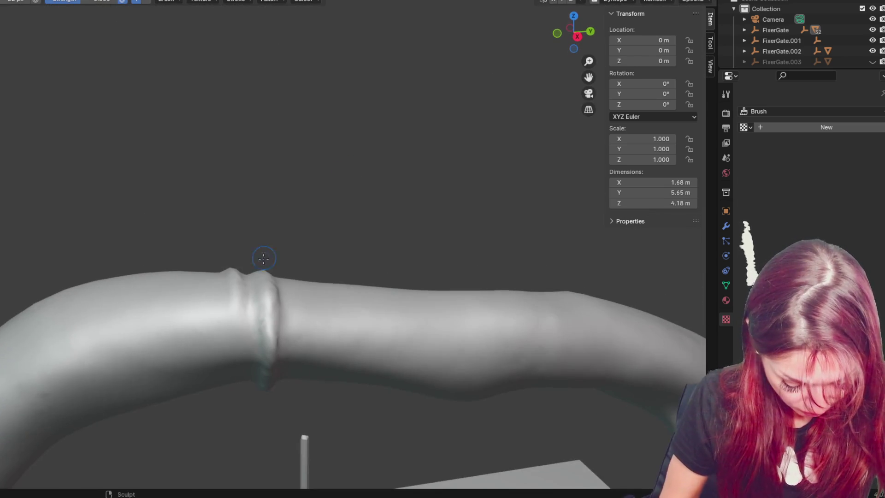
{"action": "middle_click_drag", "start_coordinate": [249, 305], "coordinate": [238, 302]}
{"action": "mouse_move", "coordinate": [227, 358]}
{"action": "middle_mouse_down"}
{"action": "mouse_move", "coordinate": [288, 306]}
{"action": "mouse_move", "coordinate": [278, 291]}
{"action": "mouse_move", "coordinate": [255, 362]}
{"action": "mouse_move", "coordinate": [270, 305]}
{"action": "middle_mouse_up"}
{"action": "left_click_drag", "start_coordinate": [225, 281], "coordinate": [225, 366]}
{"action": "left_click_drag", "start_coordinate": [235, 284], "coordinate": [225, 343]}
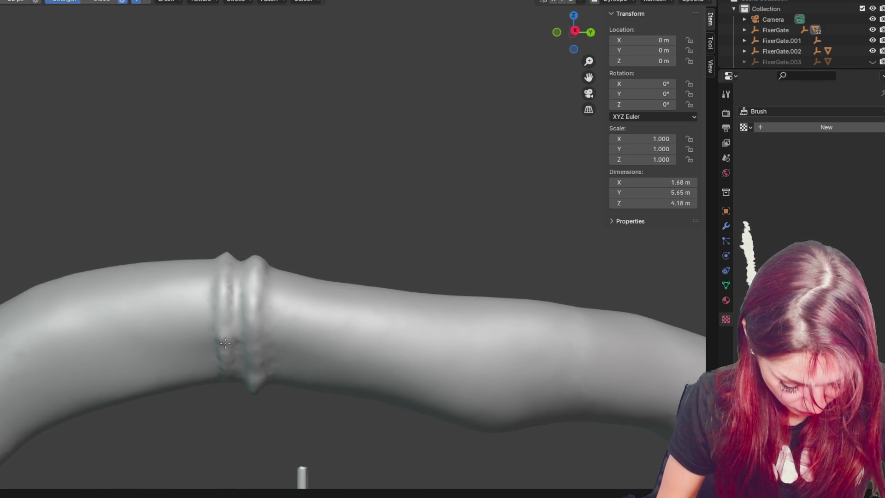
{"action": "middle_click_drag", "start_coordinate": [251, 368], "coordinate": [269, 293]}
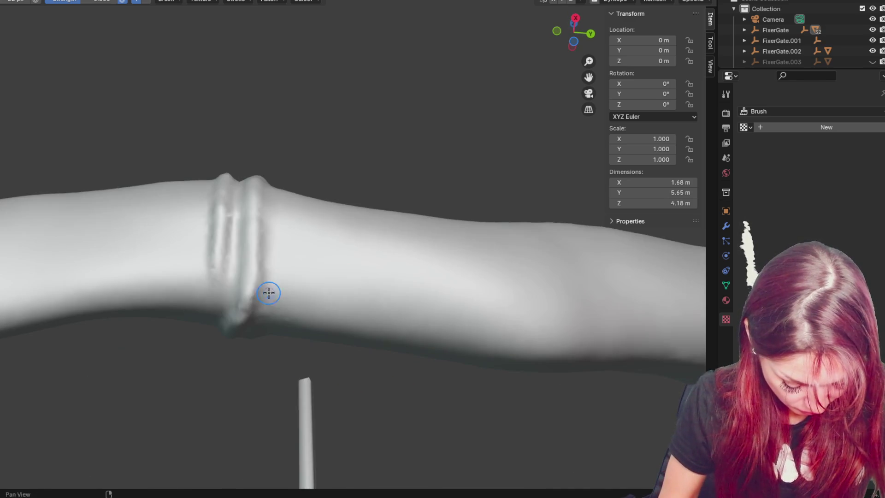
{"action": "mouse_move", "coordinate": [214, 291]}
{"action": "left_mouse_down"}
{"action": "mouse_move", "coordinate": [227, 192]}
{"action": "mouse_move", "coordinate": [243, 297]}
{"action": "left_mouse_up"}
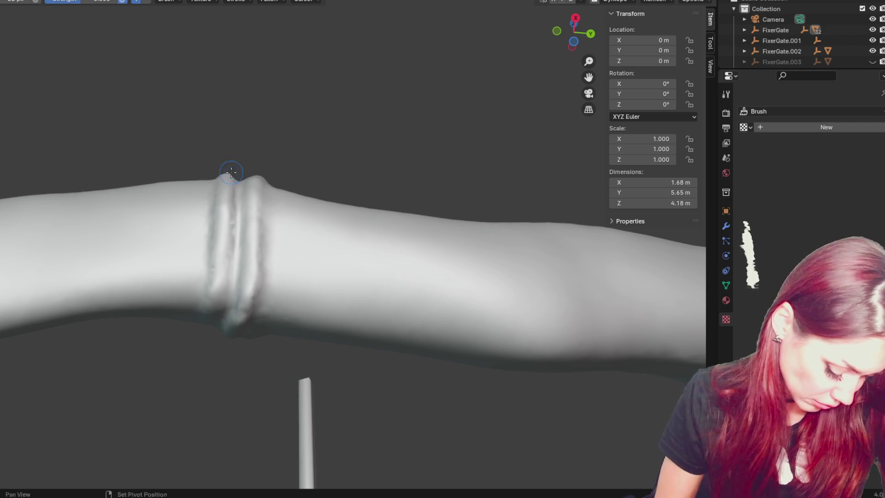
- Draw extra ridges on both the left and right sides of the ring band
{"action": "mouse_move", "coordinate": [225, 299]}
{"action": "left_mouse_down"}
{"action": "mouse_move", "coordinate": [200, 262]}
{"action": "mouse_move", "coordinate": [196, 276]}
{"action": "mouse_move", "coordinate": [249, 180]}
{"action": "mouse_move", "coordinate": [271, 293]}
{"action": "mouse_move", "coordinate": [276, 191]}
{"action": "left_mouse_up"}
{"action": "middle_click_drag", "start_coordinate": [277, 192], "coordinate": [276, 284]}
{"action": "left_click_drag", "start_coordinate": [276, 283], "coordinate": [282, 272]}
{"action": "left_click_drag", "start_coordinate": [195, 274], "coordinate": [202, 268]}
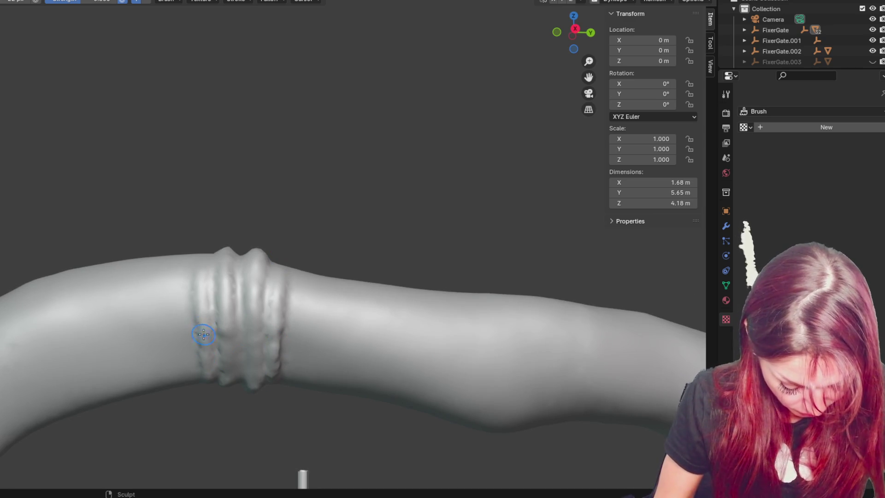
{"action": "mouse_move", "coordinate": [275, 334]}
{"action": "middle_mouse_down"}
{"action": "mouse_move", "coordinate": [295, 320]}
{"action": "mouse_move", "coordinate": [281, 325]}
{"action": "mouse_move", "coordinate": [283, 339]}
{"action": "middle_mouse_up"}
{"action": "left_click_drag", "start_coordinate": [286, 245], "coordinate": [261, 239]}
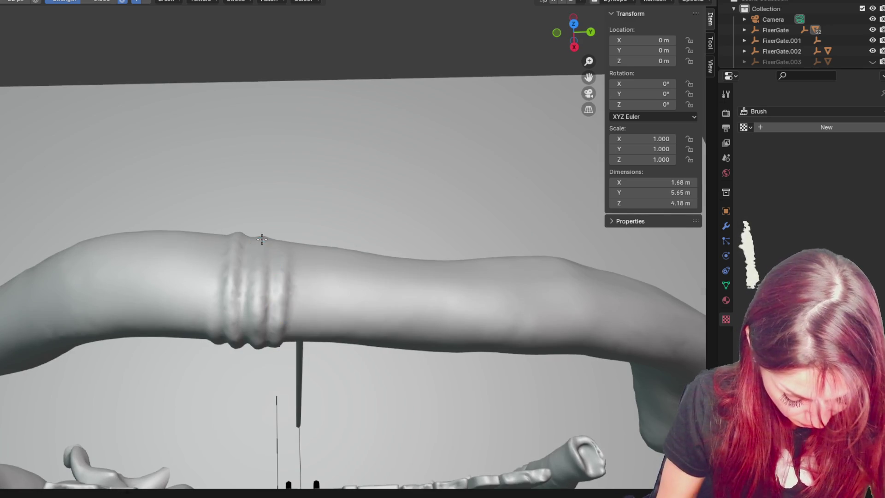
{"action": "left_click_drag", "start_coordinate": [216, 257], "coordinate": [210, 319]}
{"action": "mouse_move", "coordinate": [282, 275]}
{"action": "middle_mouse_down"}
{"action": "mouse_move", "coordinate": [293, 292]}
{"action": "mouse_move", "coordinate": [289, 194]}
{"action": "middle_mouse_up"}
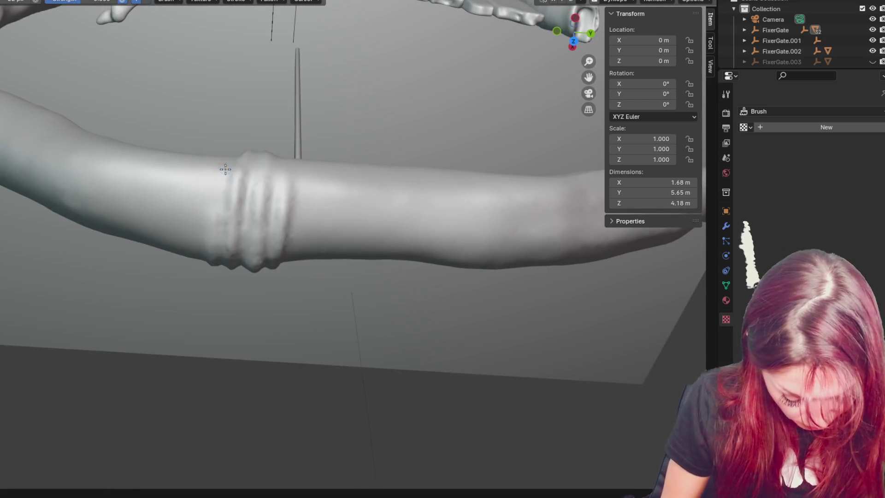
{"action": "middle_click_drag", "start_coordinate": [216, 208], "coordinate": [301, 286], "text": "shift"}
- Carve grooves between the ridges, then zoom out to frame the whole arch gate
{"action": "mouse_move", "coordinate": [282, 117]}
{"action": "left_mouse_down"}
{"action": "mouse_move", "coordinate": [287, 152]}
{"action": "mouse_move", "coordinate": [270, 184]}
{"action": "left_mouse_up"}
{"action": "left_click_drag", "start_coordinate": [220, 119], "coordinate": [212, 194]}
{"action": "mouse_move", "coordinate": [273, 85]}
{"action": "middle_mouse_down"}
{"action": "mouse_move", "coordinate": [267, 162]}
{"action": "mouse_move", "coordinate": [292, 93]}
{"action": "mouse_move", "coordinate": [292, 111]}
{"action": "mouse_move", "coordinate": [269, 176]}
{"action": "middle_mouse_up"}
{"action": "mouse_move", "coordinate": [281, 144]}
{"action": "left_mouse_down"}
{"action": "mouse_move", "coordinate": [259, 233]}
{"action": "mouse_move", "coordinate": [250, 233]}
{"action": "mouse_move", "coordinate": [263, 124]}
{"action": "mouse_move", "coordinate": [263, 143]}
{"action": "mouse_move", "coordinate": [283, 166]}
{"action": "left_mouse_up"}
{"action": "mouse_move", "coordinate": [283, 166]}
{"action": "middle_mouse_down"}
{"action": "mouse_move", "coordinate": [292, 178]}
{"action": "mouse_move", "coordinate": [259, 107]}
{"action": "middle_mouse_up"}
{"action": "left_click_drag", "start_coordinate": [239, 99], "coordinate": [247, 149]}
{"action": "middle_click_drag", "start_coordinate": [271, 134], "coordinate": [256, 198]}
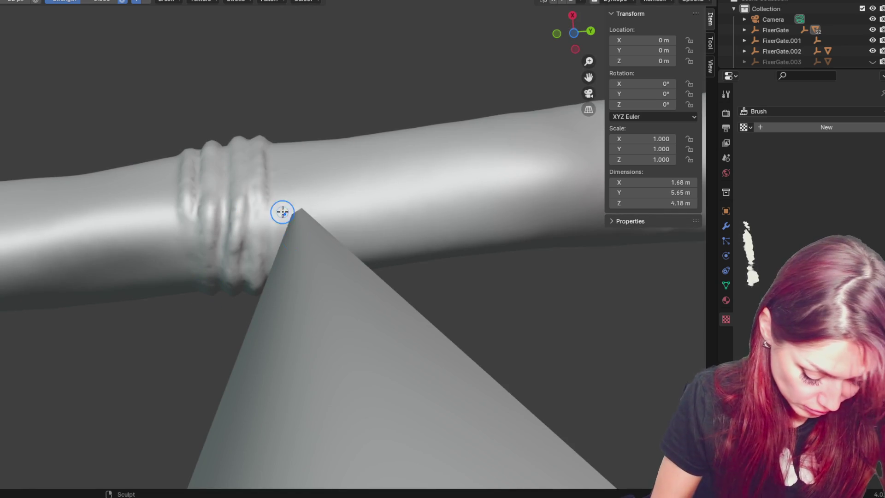
{"action": "mouse_move", "coordinate": [278, 231]}
{"action": "middle_mouse_down"}
{"action": "mouse_move", "coordinate": [328, 258]}
{"action": "mouse_move", "coordinate": [328, 289]}
{"action": "mouse_move", "coordinate": [259, 326]}
{"action": "middle_mouse_up"}
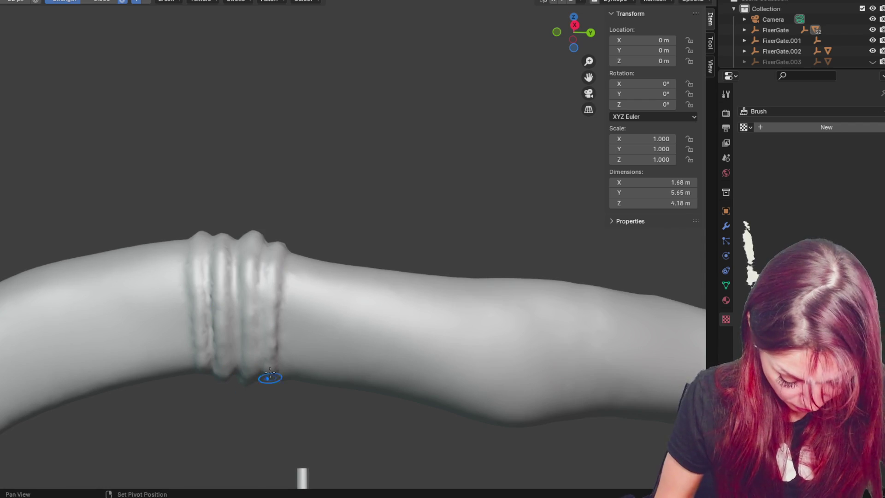
{"action": "scroll", "coordinate": [263, 214], "scroll_direction": "down", "scroll_amount": 8}
{"action": "mouse_move", "coordinate": [263, 214]}
{"action": "middle_mouse_down"}
{"action": "mouse_move", "coordinate": [389, 206]}
{"action": "mouse_move", "coordinate": [297, 458]}
{"action": "mouse_move", "coordinate": [369, 224]}
{"action": "mouse_move", "coordinate": [375, 144]}
{"action": "middle_mouse_up"}
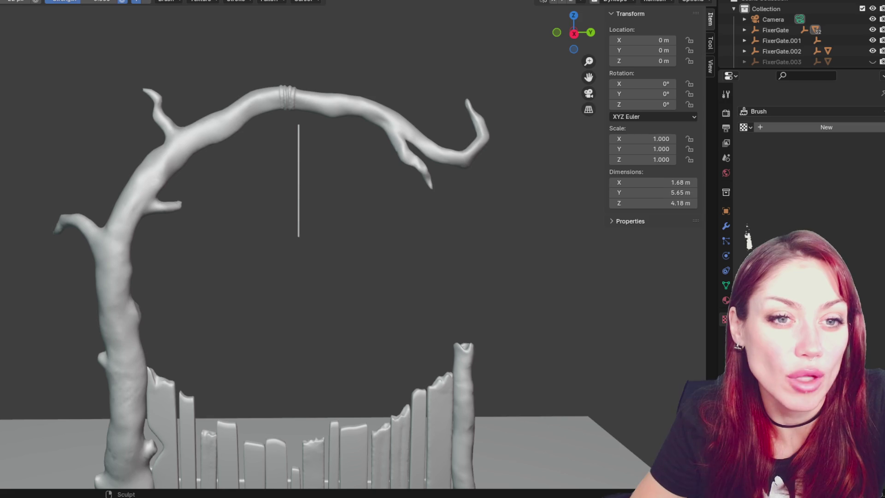
- Zoom in on the top branch's ring band and touch up its left edge
{"action": "scroll", "coordinate": [361, 126], "scroll_direction": "up", "scroll_amount": 8}
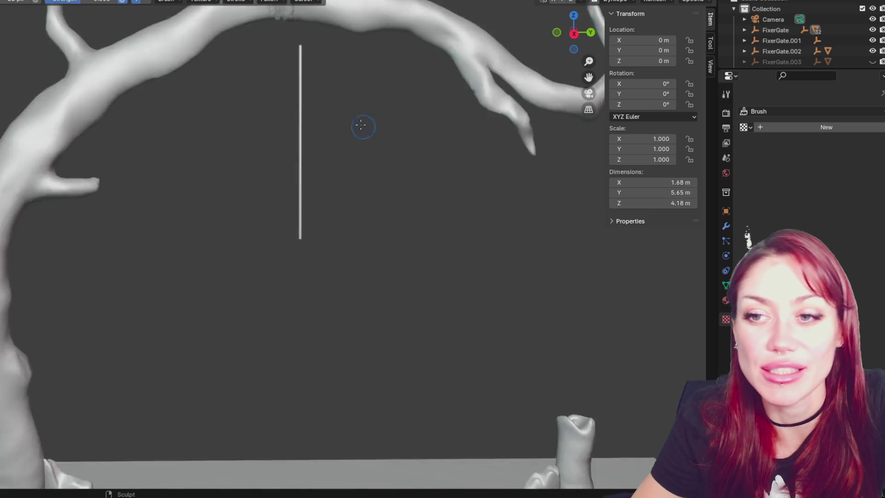
{"action": "middle_click_drag", "start_coordinate": [362, 126], "coordinate": [253, 312], "text": "shift"}
{"action": "scroll", "coordinate": [240, 295], "scroll_direction": "up", "scroll_amount": 3}
{"action": "mouse_move", "coordinate": [227, 282]}
{"action": "middle_mouse_down", "text": "shift"}
{"action": "mouse_move", "coordinate": [287, 221]}
{"action": "mouse_move", "coordinate": [141, 201]}
{"action": "middle_mouse_up", "text": "shift"}
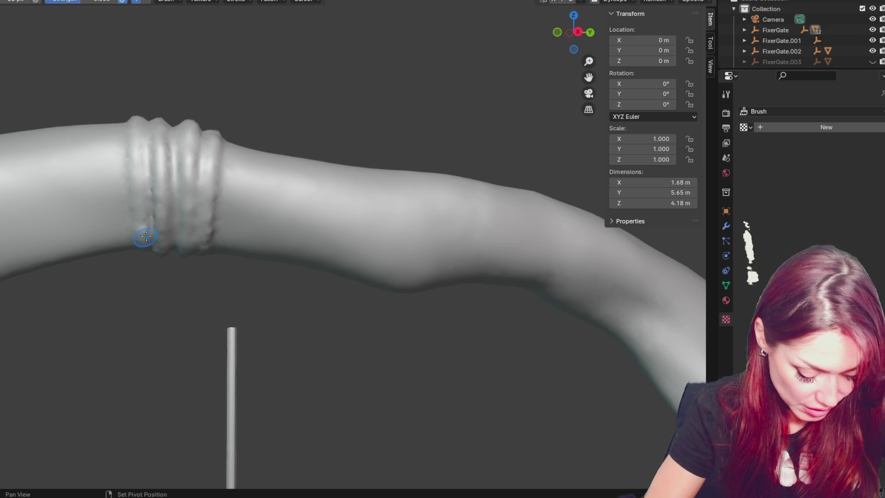
{"action": "middle_click_drag", "start_coordinate": [141, 223], "coordinate": [173, 168]}
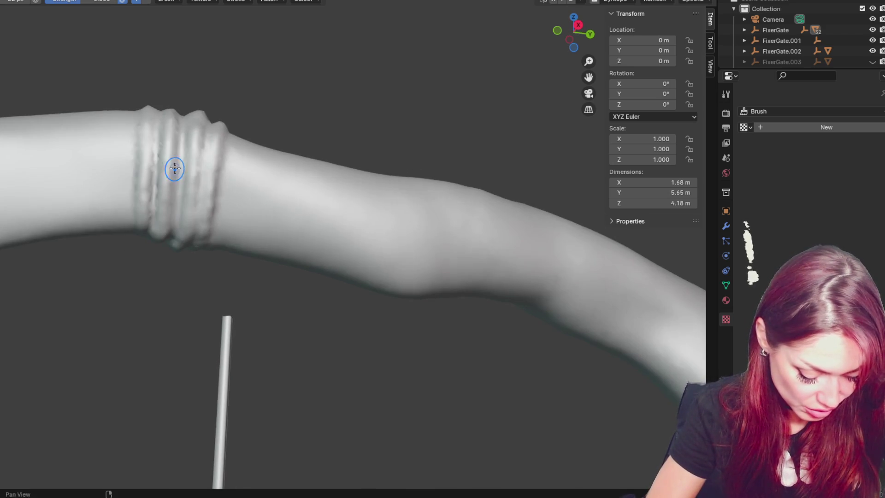
{"action": "middle_click_drag", "start_coordinate": [200, 244], "coordinate": [233, 166]}
{"action": "mouse_move", "coordinate": [180, 209]}
{"action": "middle_mouse_down"}
{"action": "mouse_move", "coordinate": [217, 174]}
{"action": "mouse_move", "coordinate": [183, 154]}
{"action": "mouse_move", "coordinate": [178, 247]}
{"action": "middle_mouse_up"}
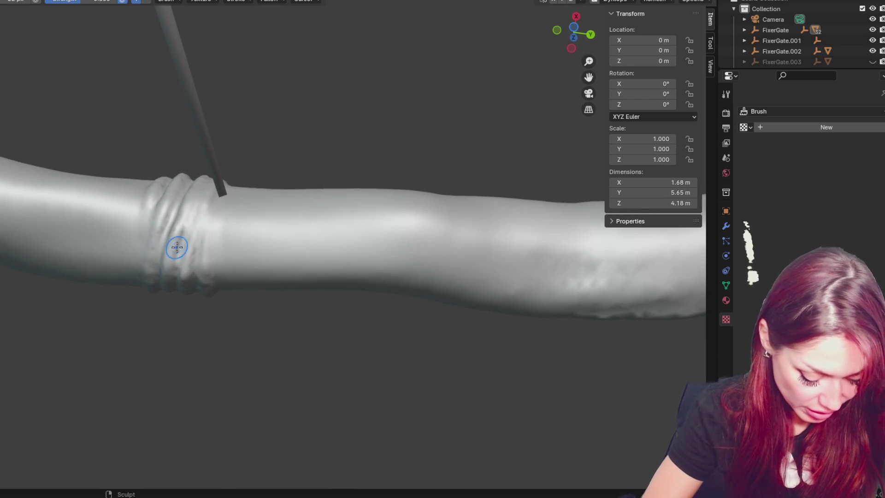
{"action": "mouse_move", "coordinate": [187, 203]}
{"action": "middle_mouse_down"}
{"action": "mouse_move", "coordinate": [236, 219]}
{"action": "mouse_move", "coordinate": [185, 249]}
{"action": "mouse_move", "coordinate": [189, 276]}
{"action": "mouse_move", "coordinate": [212, 233]}
{"action": "mouse_move", "coordinate": [190, 293]}
{"action": "middle_mouse_up"}
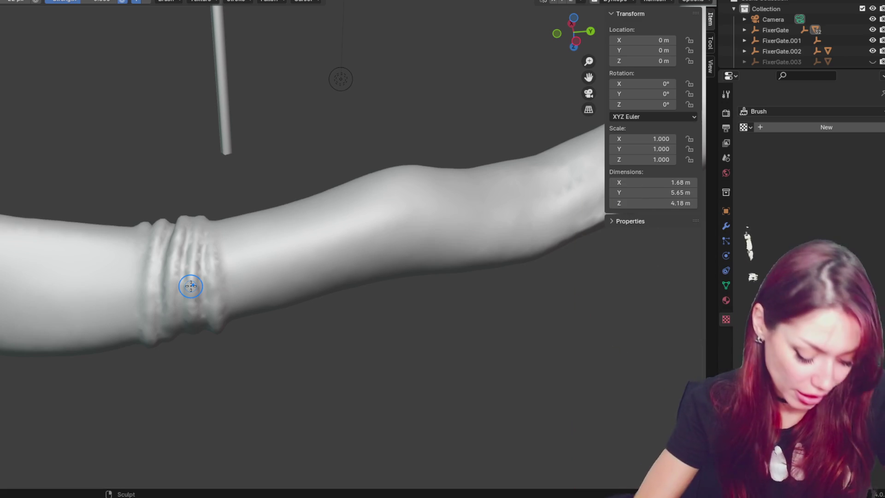
{"action": "left_click_drag", "start_coordinate": [148, 326], "coordinate": [157, 244]}
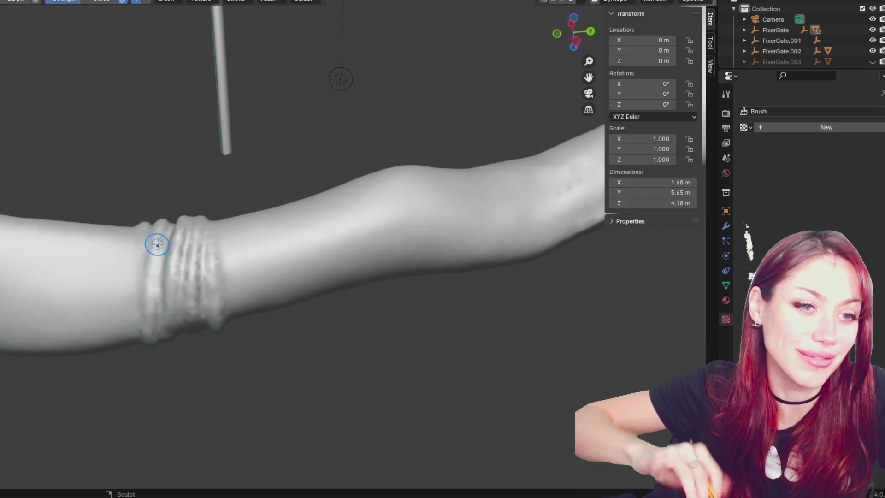
- Level the branch horizontally in view and touch up the ring surface
{"action": "mouse_move", "coordinate": [178, 302]}
{"action": "middle_mouse_down"}
{"action": "mouse_move", "coordinate": [243, 277]}
{"action": "mouse_move", "coordinate": [225, 261]}
{"action": "middle_mouse_up"}
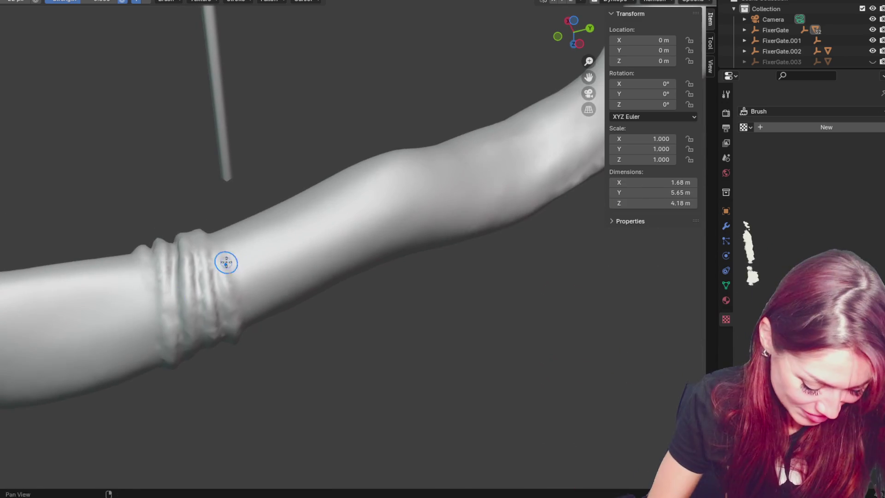
{"action": "mouse_move", "coordinate": [168, 312]}
{"action": "middle_mouse_down"}
{"action": "mouse_move", "coordinate": [211, 271]}
{"action": "mouse_move", "coordinate": [152, 270]}
{"action": "middle_mouse_up"}
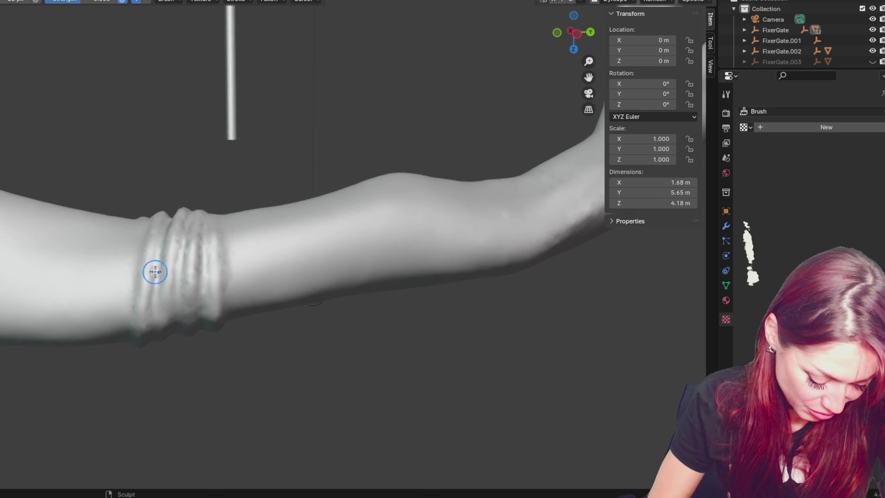
{"action": "middle_click_drag", "start_coordinate": [256, 274], "coordinate": [235, 226]}
{"action": "middle_click_drag", "start_coordinate": [201, 287], "coordinate": [203, 223]}
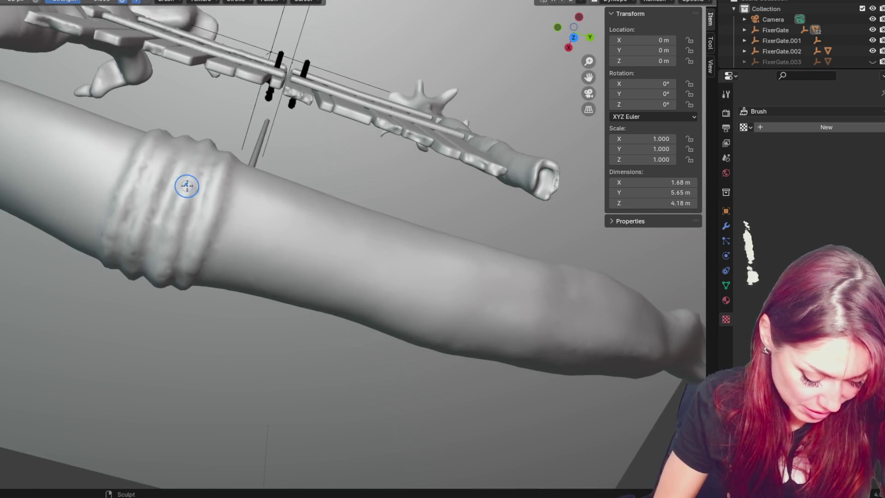
{"action": "mouse_move", "coordinate": [199, 184]}
{"action": "middle_mouse_down"}
{"action": "mouse_move", "coordinate": [131, 232]}
{"action": "mouse_move", "coordinate": [233, 182]}
{"action": "mouse_move", "coordinate": [263, 206]}
{"action": "mouse_move", "coordinate": [376, 227]}
{"action": "mouse_move", "coordinate": [374, 216]}
{"action": "middle_mouse_up"}
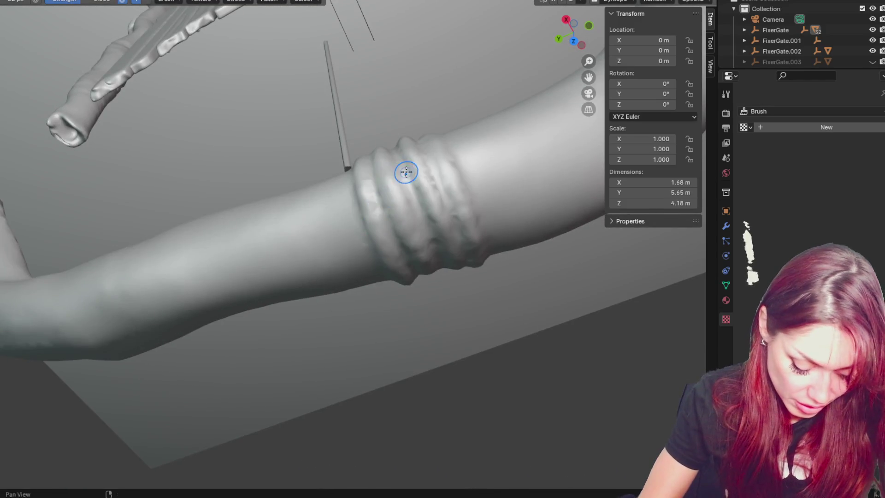
{"action": "middle_click_drag", "start_coordinate": [405, 172], "coordinate": [399, 210]}
{"action": "mouse_move", "coordinate": [455, 229]}
{"action": "middle_mouse_down"}
{"action": "mouse_move", "coordinate": [461, 272]}
{"action": "mouse_move", "coordinate": [470, 258]}
{"action": "mouse_move", "coordinate": [464, 262]}
{"action": "middle_mouse_up"}
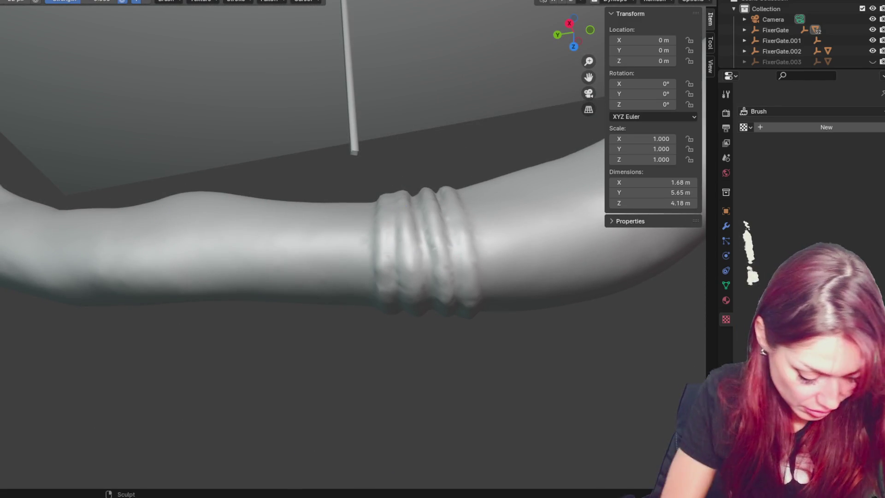
{"action": "left_click_drag", "start_coordinate": [435, 276], "coordinate": [439, 277]}
{"action": "mouse_move", "coordinate": [478, 266]}
{"action": "middle_mouse_down"}
{"action": "mouse_move", "coordinate": [461, 237]}
{"action": "mouse_move", "coordinate": [444, 241]}
{"action": "mouse_move", "coordinate": [416, 290]}
{"action": "mouse_move", "coordinate": [392, 251]}
{"action": "middle_mouse_up"}
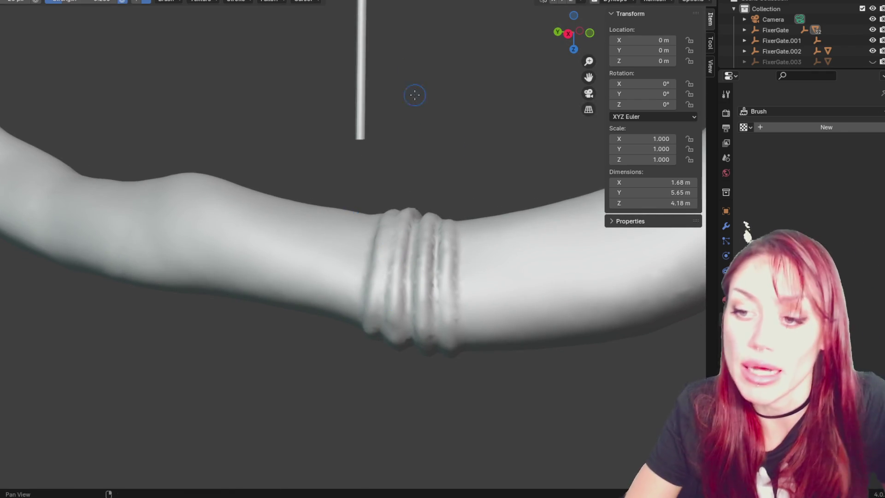
- Roughen the ring band and carve vertical grooves between the bands, re-sculpting the first ring's edge
{"action": "middle_click_drag", "start_coordinate": [415, 95], "coordinate": [363, 98], "text": "shift"}
{"action": "scroll", "coordinate": [339, 135], "scroll_direction": "up", "scroll_amount": 5}
{"action": "left_click_drag", "start_coordinate": [280, 135], "coordinate": [259, 310]}
{"action": "left_click_drag", "start_coordinate": [317, 126], "coordinate": [314, 390]}
{"action": "left_click_drag", "start_coordinate": [379, 159], "coordinate": [376, 371]}
{"action": "left_click_drag", "start_coordinate": [436, 168], "coordinate": [424, 385]}
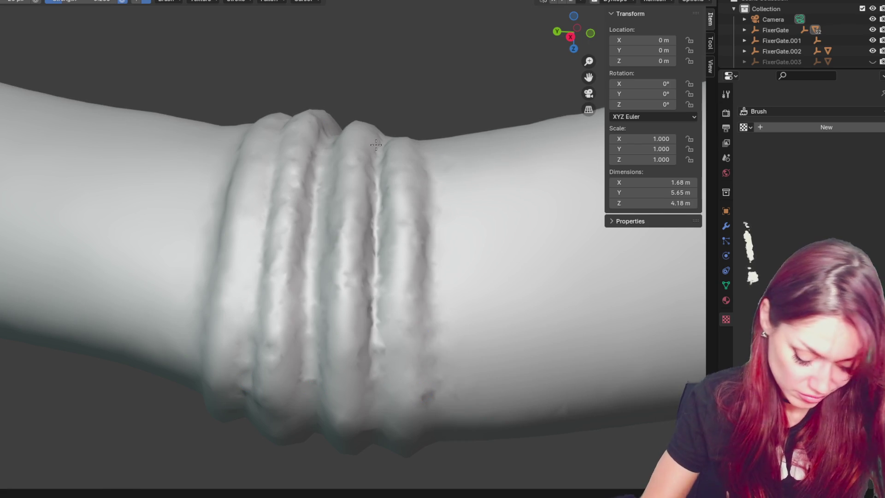
{"action": "left_click_drag", "start_coordinate": [377, 145], "coordinate": [375, 405]}
{"action": "left_click_drag", "start_coordinate": [227, 155], "coordinate": [200, 355]}
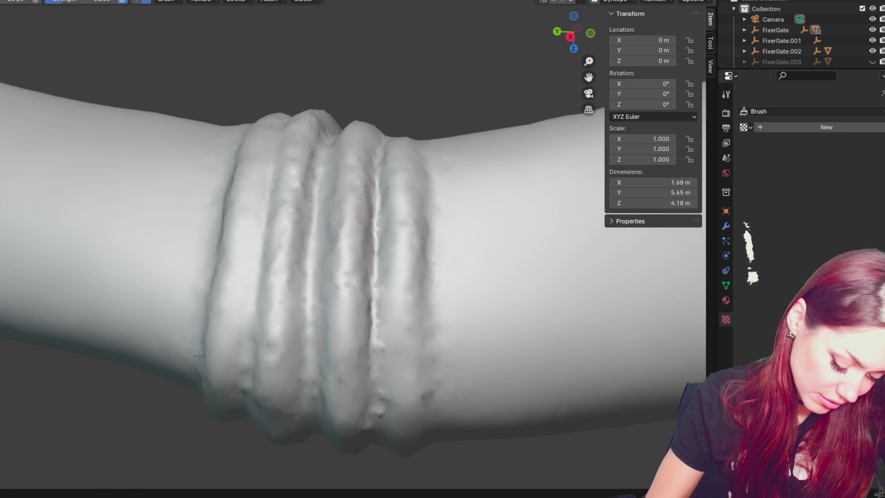
- Sharpen the rings' right ridge and deepen the central groove with a crease along the edge
{"action": "middle_click_drag", "start_coordinate": [197, 422], "coordinate": [362, 321]}
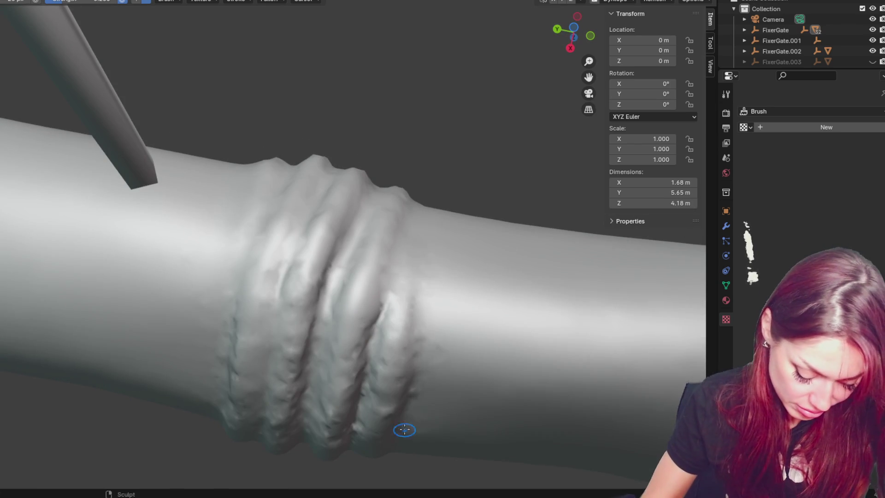
{"action": "left_click_drag", "start_coordinate": [384, 304], "coordinate": [403, 226]}
{"action": "left_click_drag", "start_coordinate": [332, 289], "coordinate": [357, 186]}
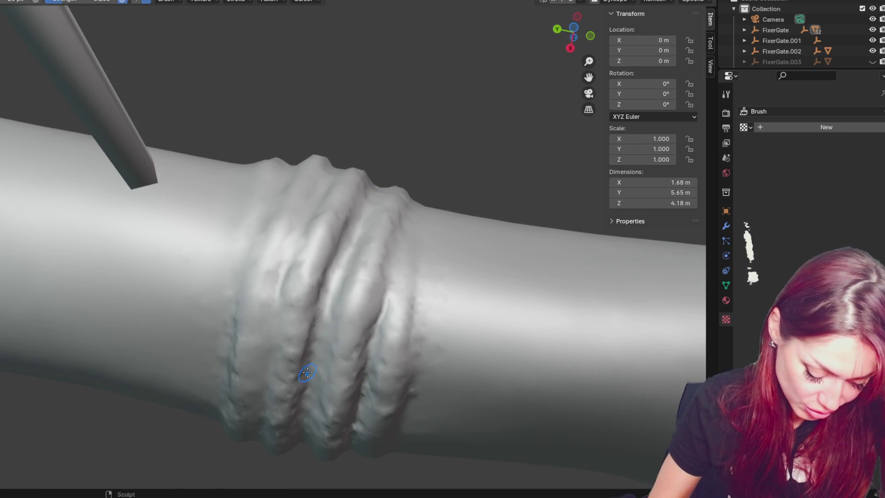
{"action": "middle_click_drag", "start_coordinate": [221, 332], "coordinate": [263, 266]}
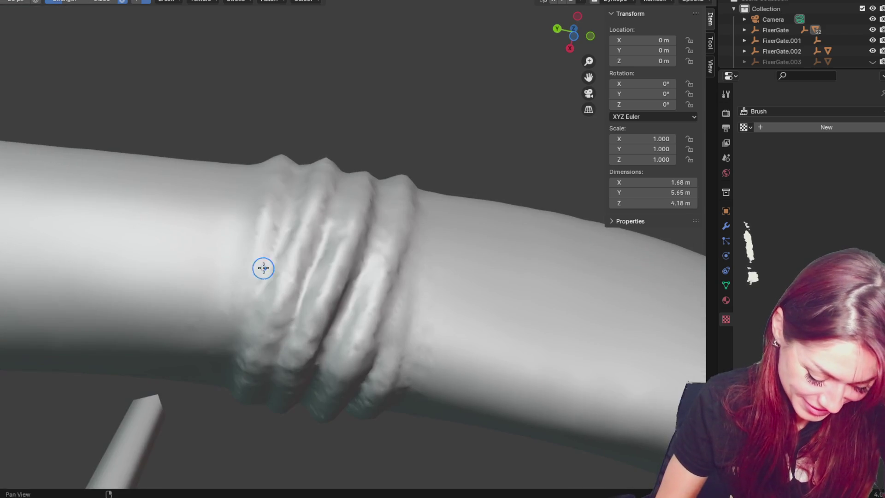
{"action": "middle_click_drag", "start_coordinate": [291, 210], "coordinate": [284, 301]}
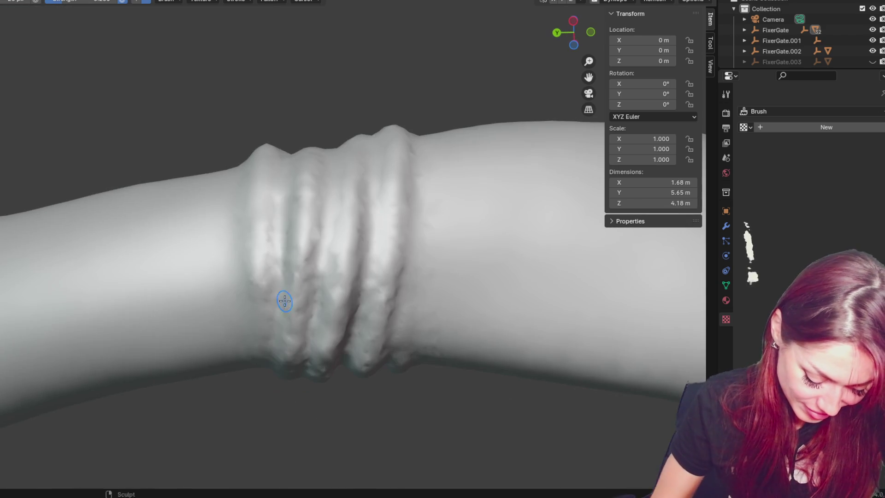
{"action": "left_click_drag", "start_coordinate": [285, 189], "coordinate": [329, 238]}
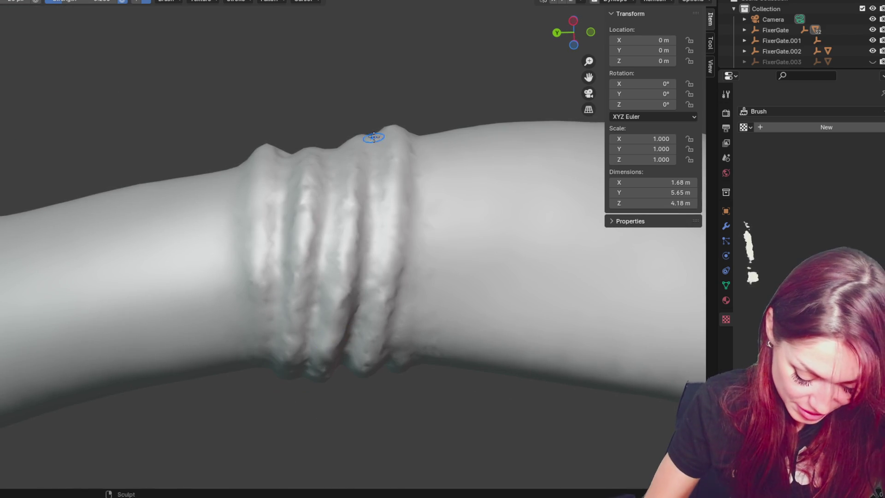
{"action": "left_click_drag", "start_coordinate": [390, 342], "coordinate": [424, 128]}
{"action": "middle_click_drag", "start_coordinate": [419, 211], "coordinate": [421, 292]}
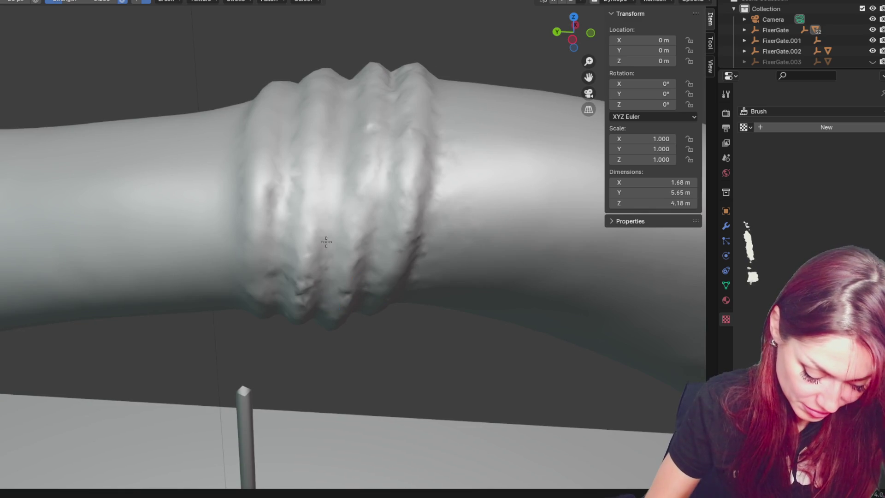
{"action": "mouse_move", "coordinate": [448, 64]}
{"action": "middle_mouse_down"}
{"action": "mouse_move", "coordinate": [442, 205]}
{"action": "mouse_move", "coordinate": [399, 270]}
{"action": "middle_mouse_up"}
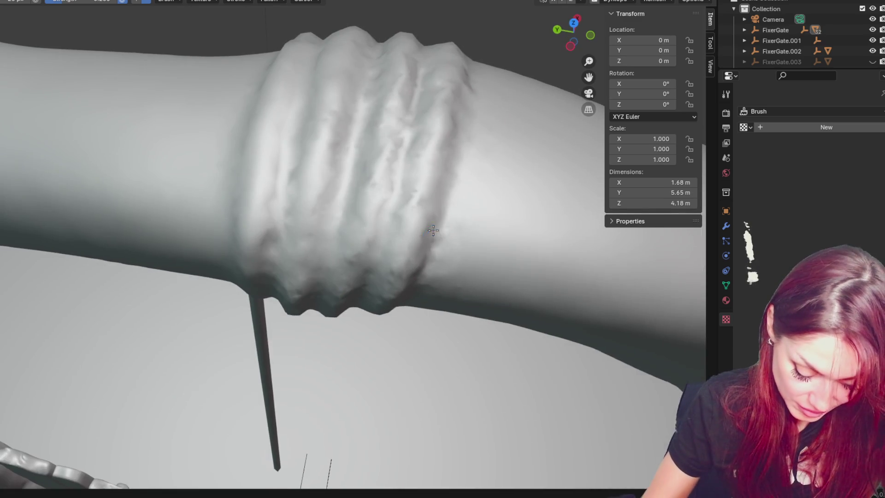
{"action": "left_click_drag", "start_coordinate": [455, 153], "coordinate": [455, 78]}
- Shrink the brush for finer detail and inspect the rings from every side
{"action": "key", "text": "f"}
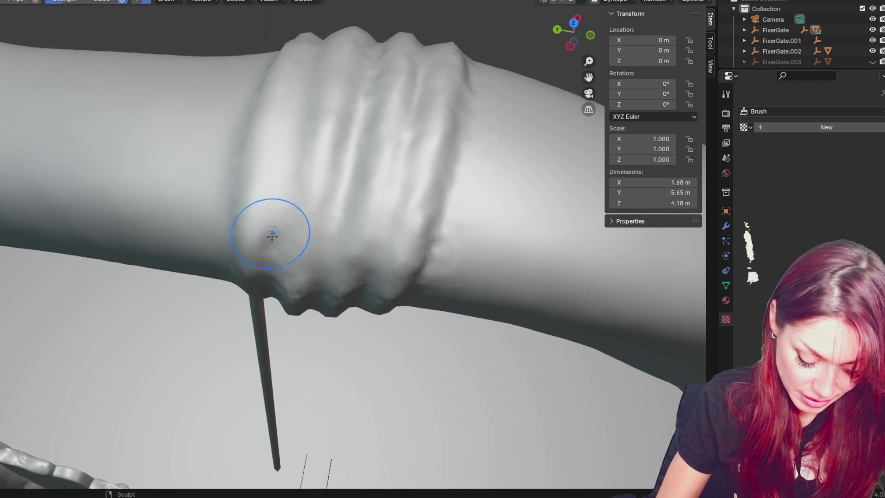
{"action": "middle_click_drag", "start_coordinate": [273, 231], "coordinate": [424, 142]}
{"action": "middle_click_drag", "start_coordinate": [272, 278], "coordinate": [389, 193]}
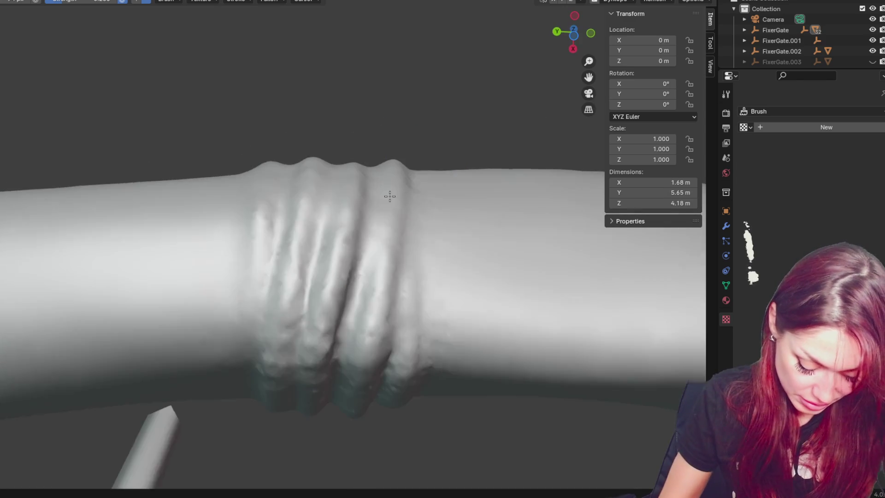
{"action": "mouse_move", "coordinate": [387, 273]}
{"action": "middle_mouse_down"}
{"action": "mouse_move", "coordinate": [306, 211]}
{"action": "mouse_move", "coordinate": [350, 243]}
{"action": "middle_mouse_up"}
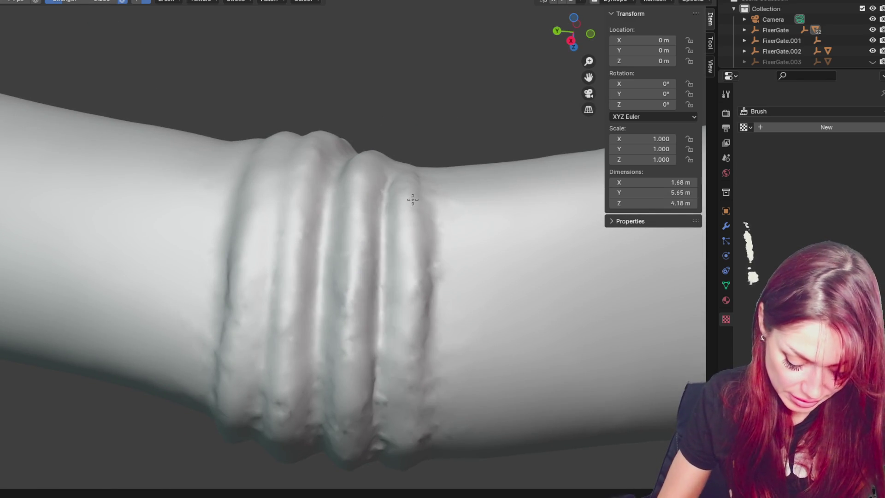
{"action": "middle_click_drag", "start_coordinate": [277, 356], "coordinate": [285, 284]}
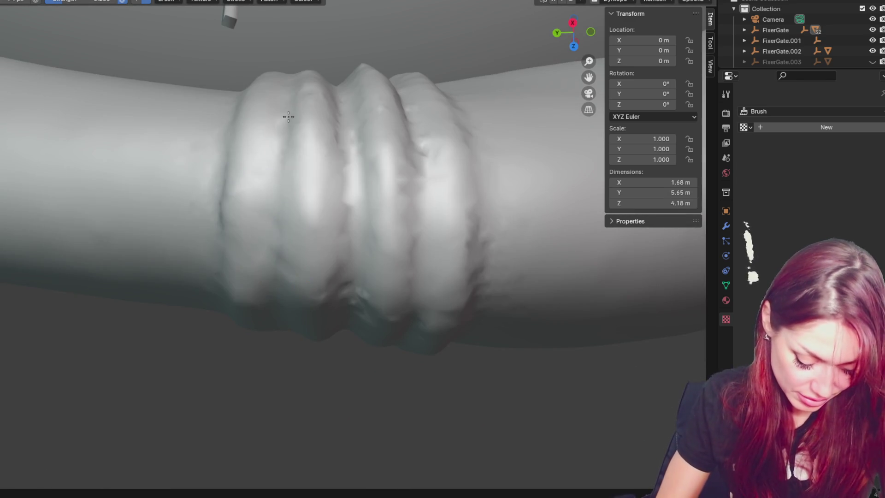
{"action": "middle_click_drag", "start_coordinate": [464, 277], "coordinate": [444, 170]}
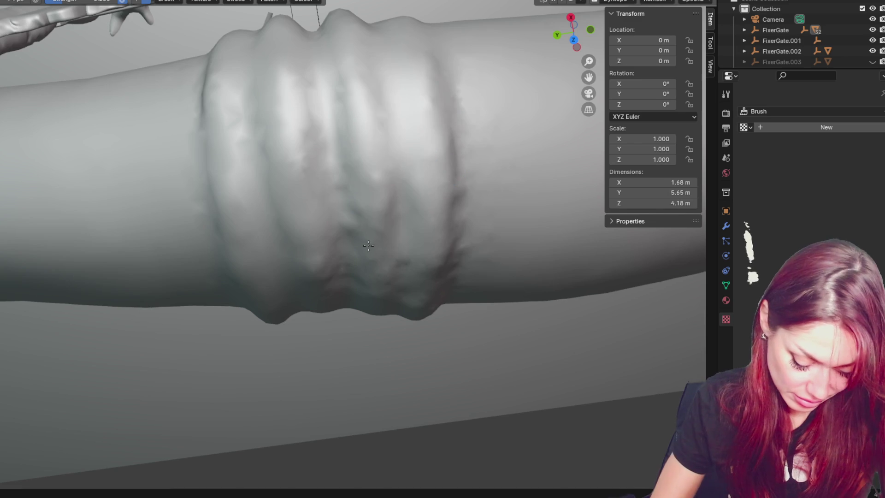
{"action": "middle_click_drag", "start_coordinate": [225, 168], "coordinate": [359, 190]}
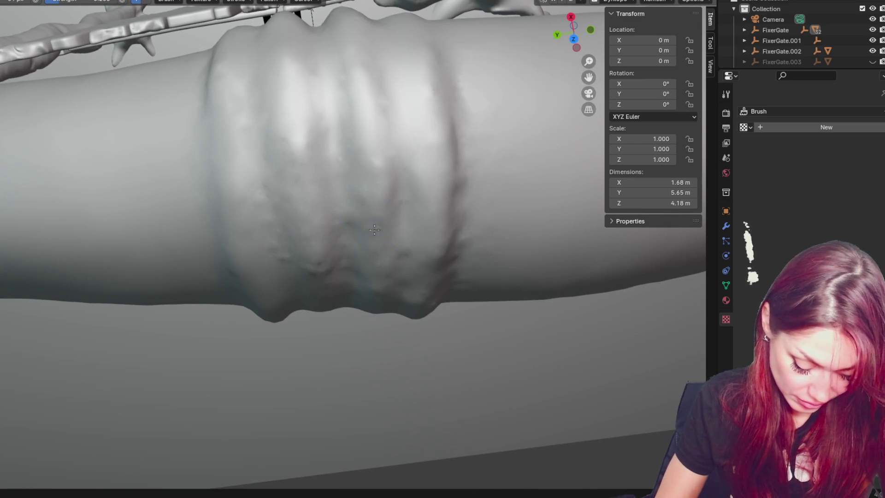
{"action": "middle_click_drag", "start_coordinate": [377, 248], "coordinate": [397, 193]}
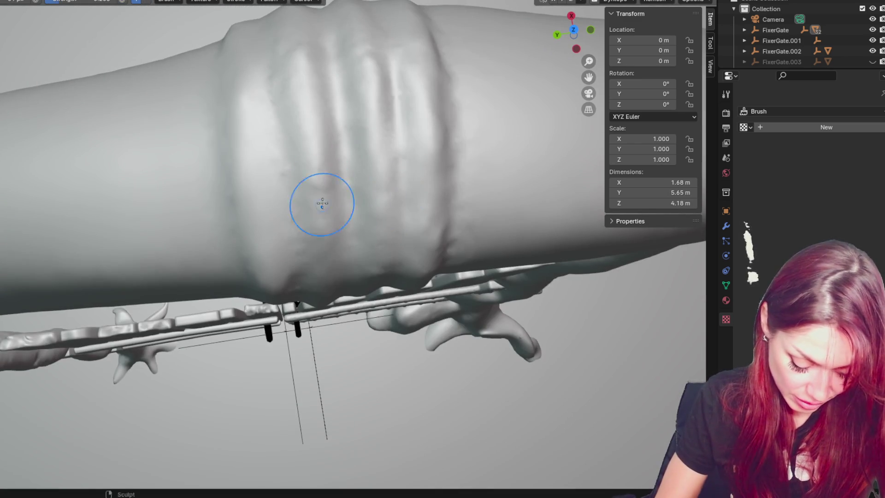
{"action": "middle_click_drag", "start_coordinate": [326, 297], "coordinate": [320, 198]}
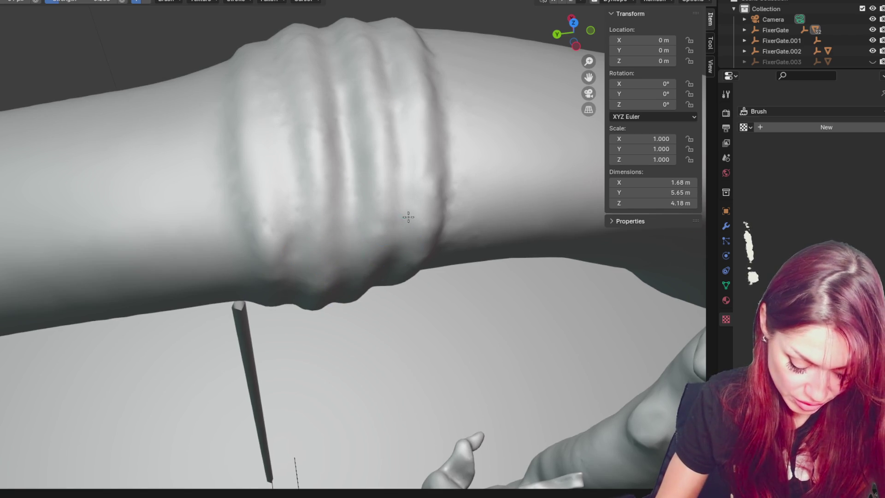
{"action": "middle_click_drag", "start_coordinate": [408, 217], "coordinate": [358, 274]}
{"action": "middle_click_drag", "start_coordinate": [373, 208], "coordinate": [395, 183]}
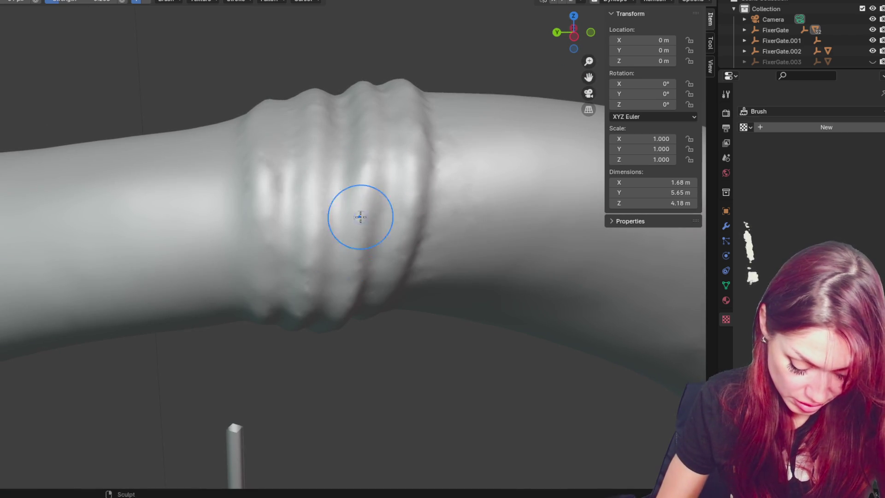
{"action": "key", "text": "f"}
{"action": "left_click", "coordinate": [265, 228]}
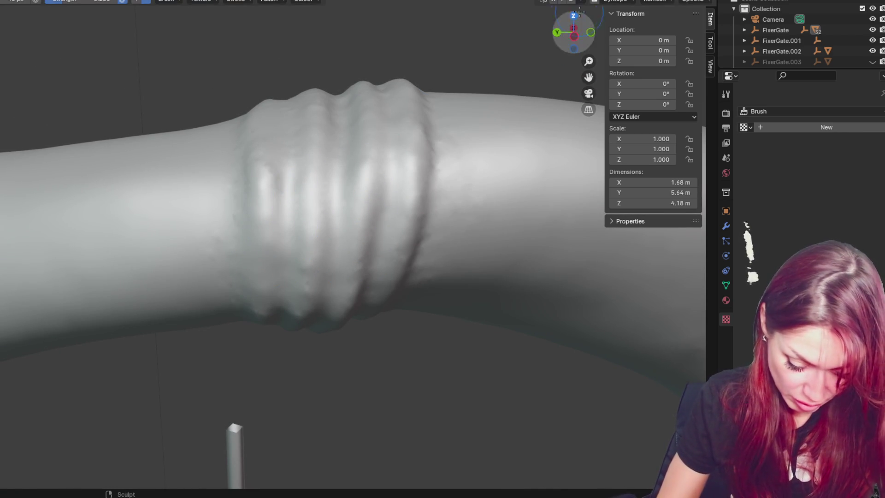
- Crease a deeper groove down between the vine rings with the smaller brush
{"action": "left_click_drag", "start_coordinate": [292, 158], "coordinate": [283, 252]}
{"action": "mouse_move", "coordinate": [290, 175]}
{"action": "middle_mouse_down"}
{"action": "mouse_move", "coordinate": [303, 202]}
{"action": "mouse_move", "coordinate": [277, 308]}
{"action": "middle_mouse_up"}
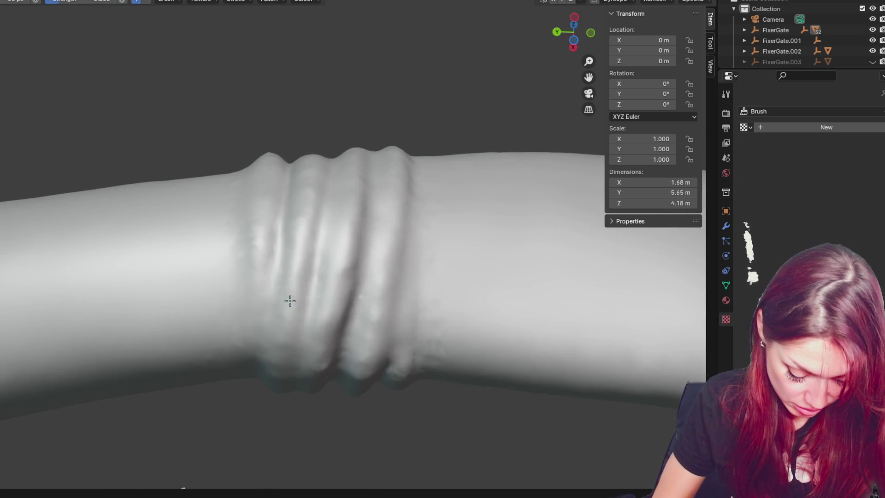
{"action": "middle_click_drag", "start_coordinate": [290, 299], "coordinate": [305, 291]}
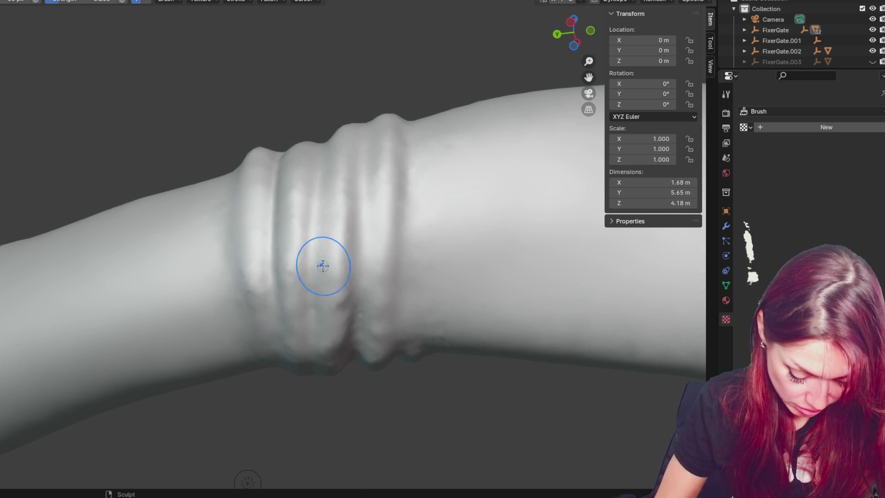
{"action": "middle_click_drag", "start_coordinate": [306, 340], "coordinate": [346, 288]}
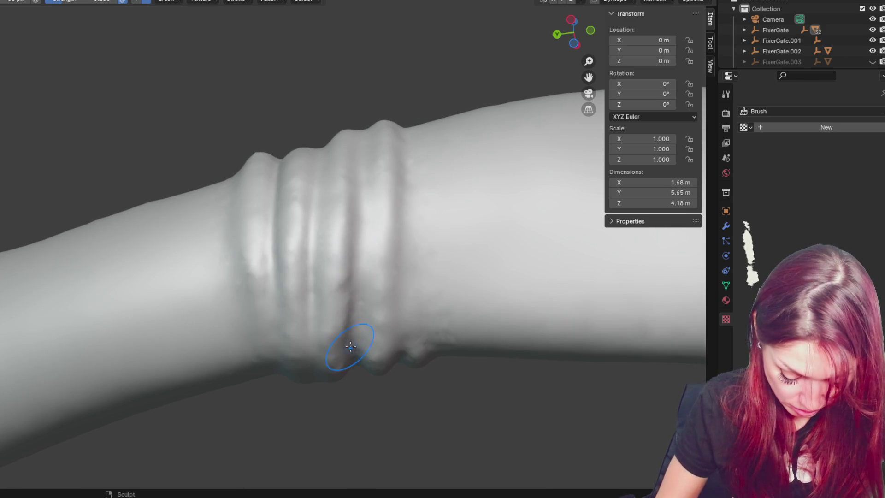
{"action": "left_click_drag", "start_coordinate": [354, 210], "coordinate": [356, 340]}
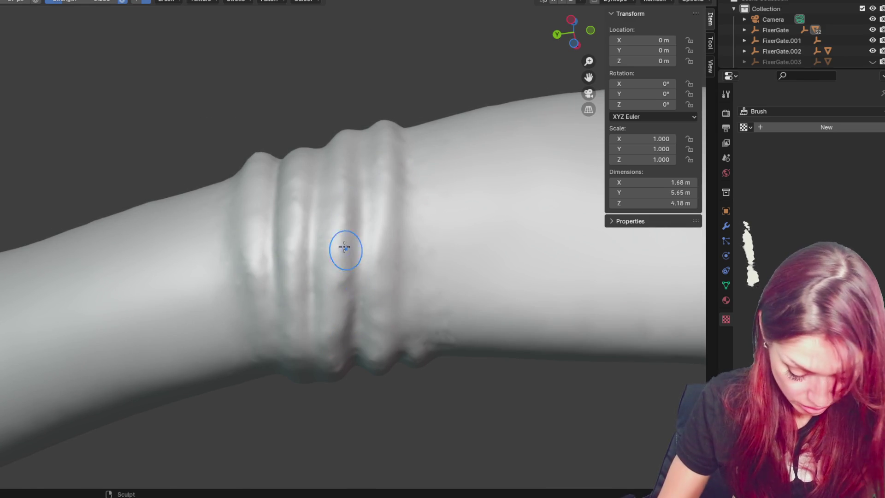
{"action": "mouse_move", "coordinate": [340, 297]}
{"action": "middle_mouse_down", "text": "shift"}
{"action": "mouse_move", "coordinate": [367, 255]}
{"action": "mouse_move", "coordinate": [361, 198]}
{"action": "mouse_move", "coordinate": [354, 252]}
{"action": "middle_mouse_up", "text": "shift"}
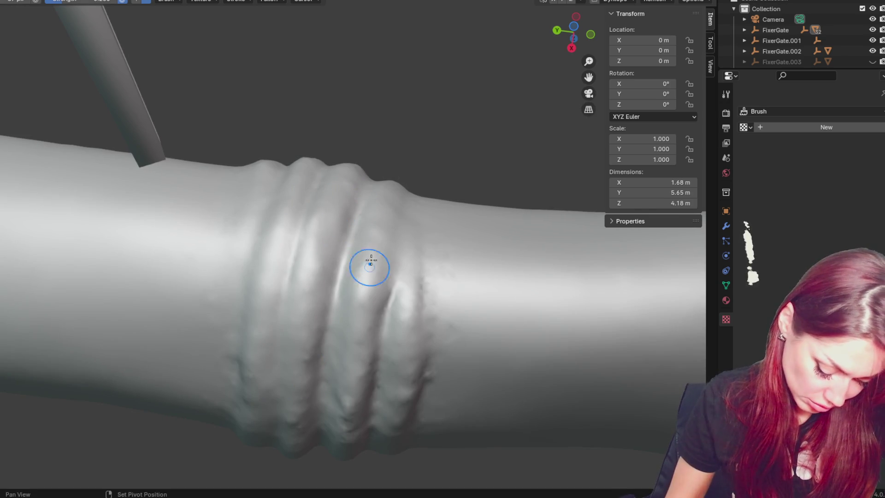
- Orbit above and around the branch to review the three separated coils
{"action": "middle_click_drag", "start_coordinate": [340, 273], "coordinate": [357, 321]}
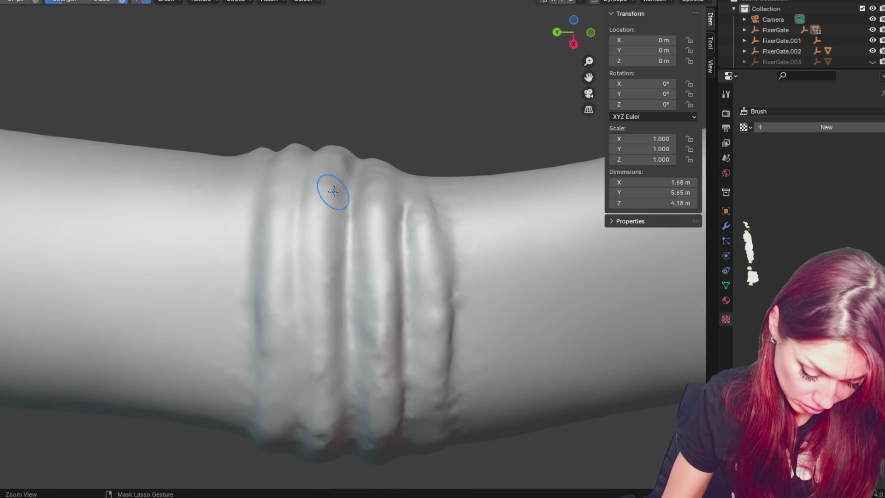
{"action": "middle_click_drag", "start_coordinate": [333, 178], "coordinate": [321, 231]}
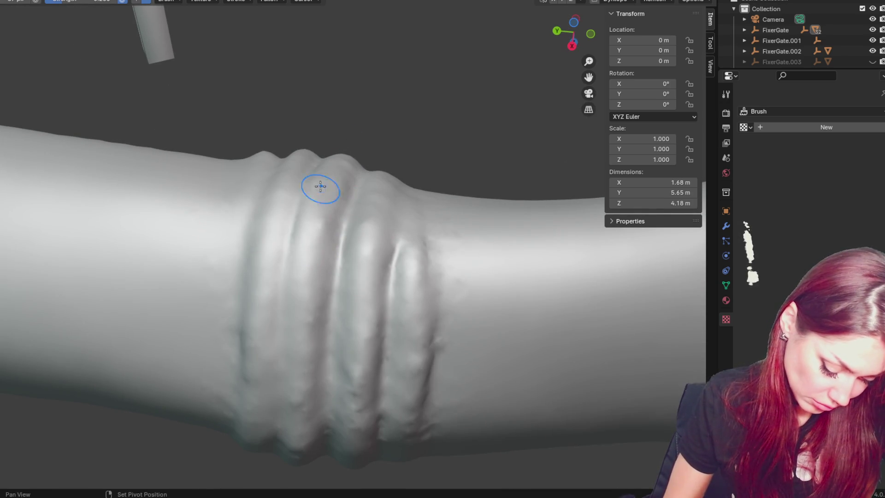
{"action": "mouse_move", "coordinate": [365, 251]}
{"action": "middle_mouse_down"}
{"action": "mouse_move", "coordinate": [405, 249]}
{"action": "mouse_move", "coordinate": [379, 332]}
{"action": "mouse_move", "coordinate": [395, 257]}
{"action": "mouse_move", "coordinate": [421, 239]}
{"action": "middle_mouse_up"}
{"action": "middle_click_drag", "start_coordinate": [421, 285], "coordinate": [405, 231]}
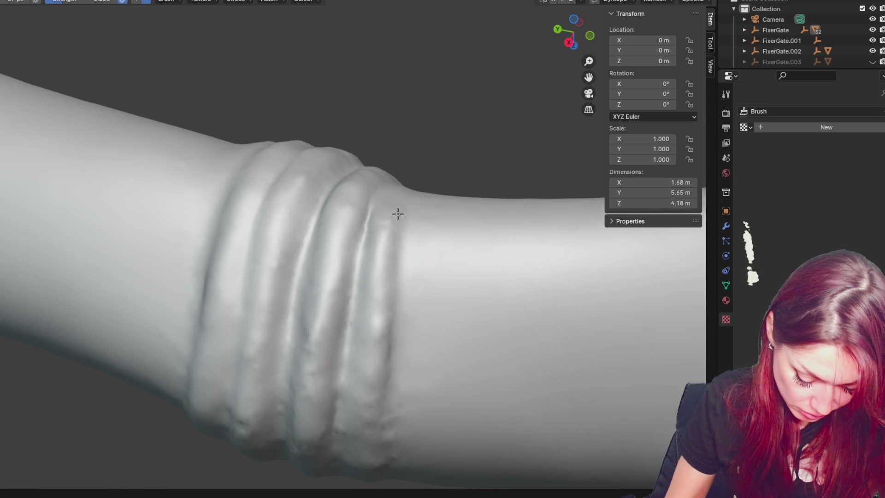
{"action": "mouse_move", "coordinate": [384, 357]}
{"action": "middle_mouse_down"}
{"action": "mouse_move", "coordinate": [403, 257]}
{"action": "mouse_move", "coordinate": [425, 223]}
{"action": "mouse_move", "coordinate": [390, 232]}
{"action": "middle_mouse_up"}
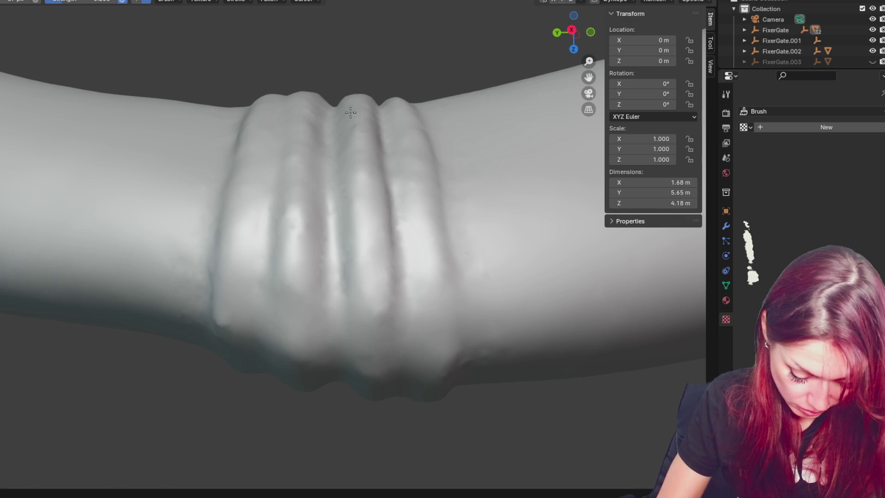
{"action": "mouse_move", "coordinate": [283, 296]}
{"action": "middle_mouse_down"}
{"action": "mouse_move", "coordinate": [294, 124]}
{"action": "mouse_move", "coordinate": [309, 125]}
{"action": "middle_mouse_up"}
- Orbit around and under the ringed branch, then lightly smooth the first ring's surface
{"action": "middle_click_drag", "start_coordinate": [323, 208], "coordinate": [330, 264]}
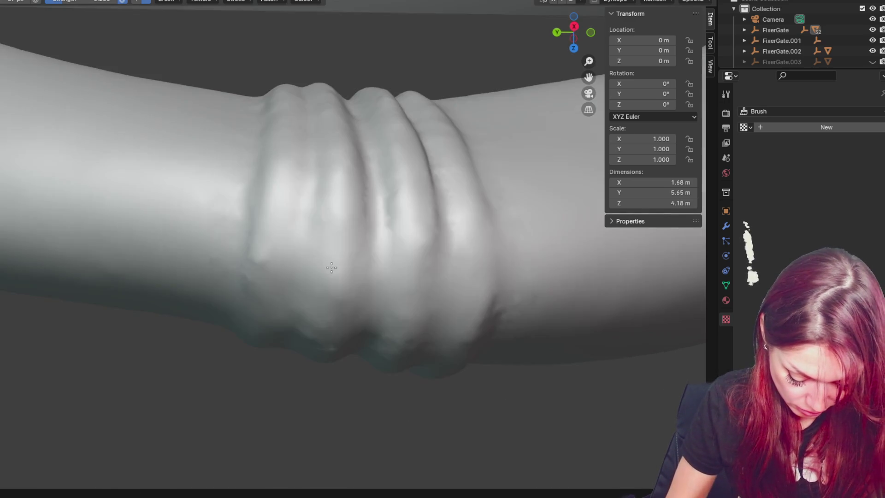
{"action": "middle_click_drag", "start_coordinate": [315, 168], "coordinate": [318, 258], "text": "shift"}
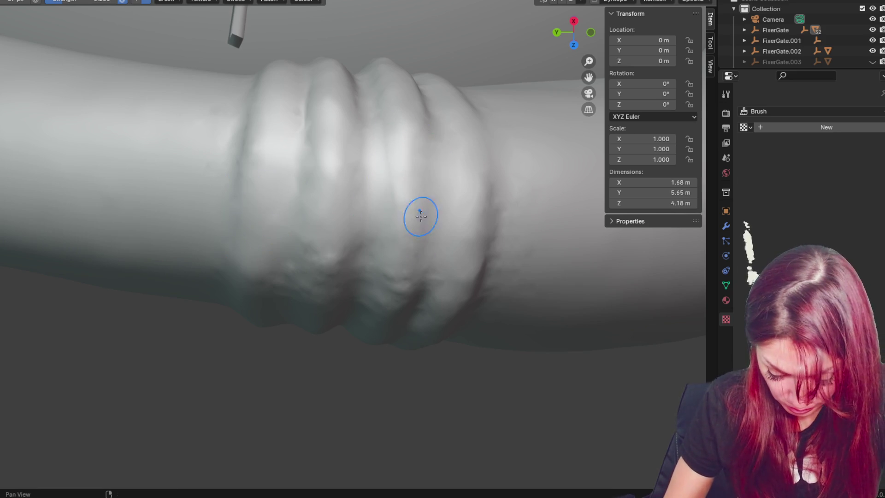
{"action": "middle_click_drag", "start_coordinate": [420, 217], "coordinate": [395, 198]}
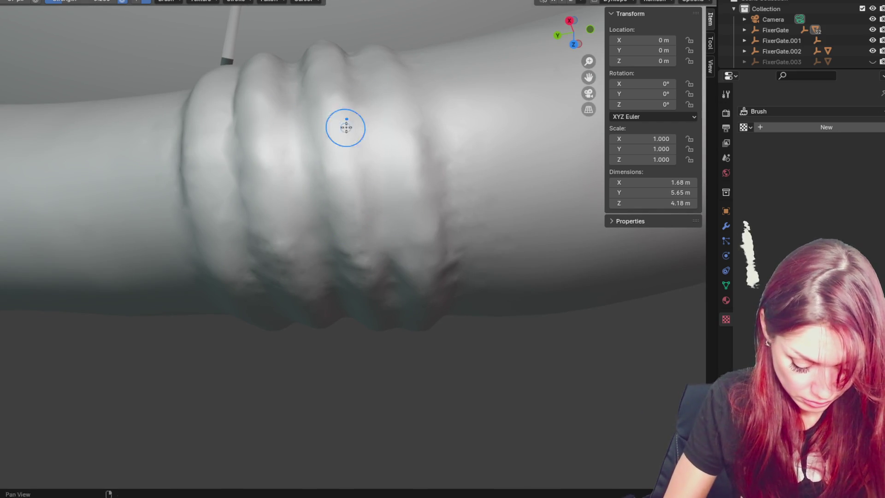
{"action": "middle_click_drag", "start_coordinate": [347, 128], "coordinate": [339, 93]}
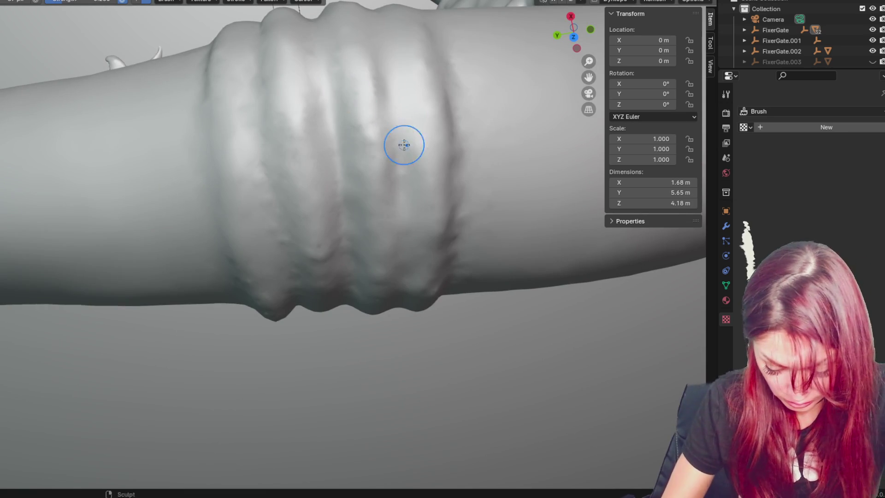
{"action": "middle_click_drag", "start_coordinate": [404, 286], "coordinate": [411, 257]}
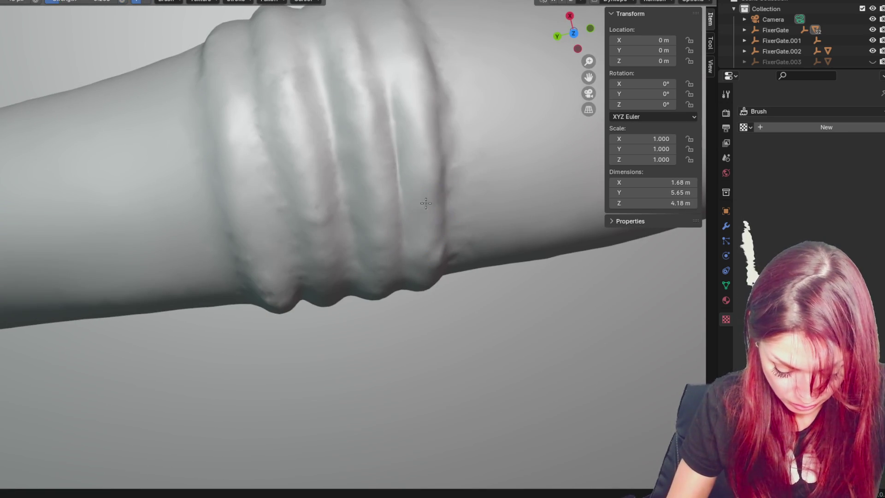
{"action": "mouse_move", "coordinate": [424, 196]}
{"action": "middle_mouse_down"}
{"action": "mouse_move", "coordinate": [432, 130]}
{"action": "mouse_move", "coordinate": [433, 195]}
{"action": "middle_mouse_up"}
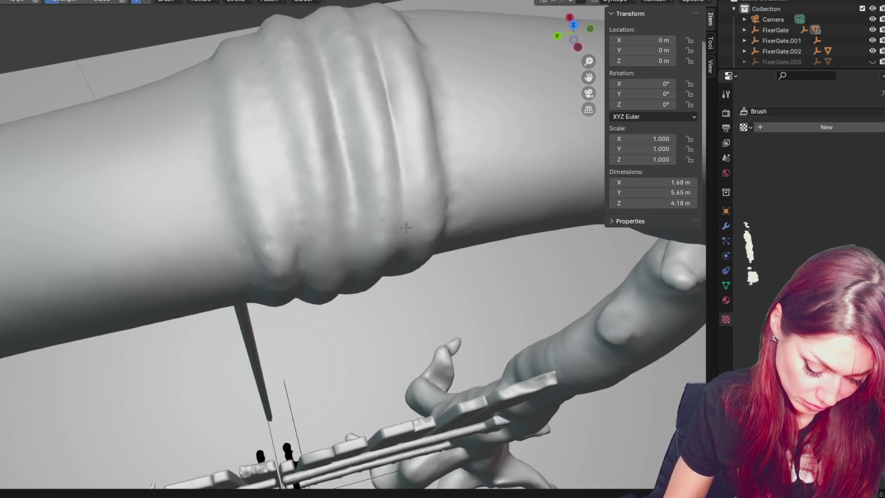
{"action": "middle_click_drag", "start_coordinate": [300, 231], "coordinate": [275, 179]}
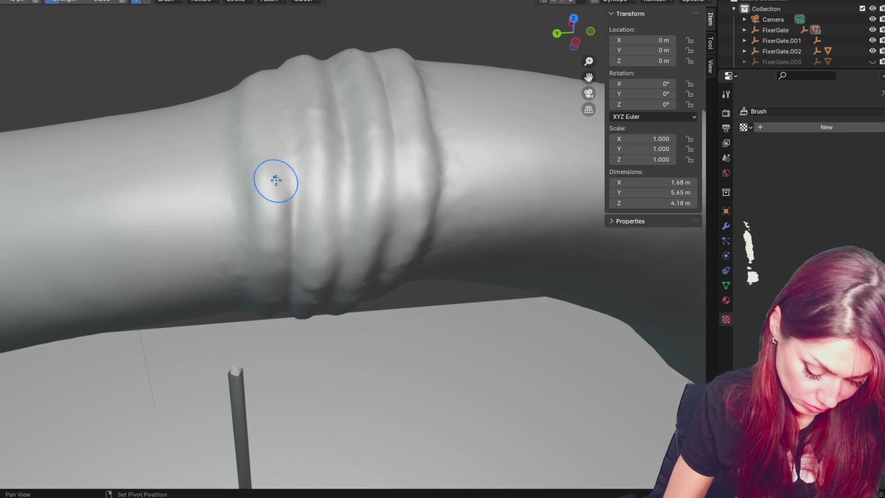
{"action": "left_click_drag", "start_coordinate": [294, 163], "coordinate": [293, 130]}
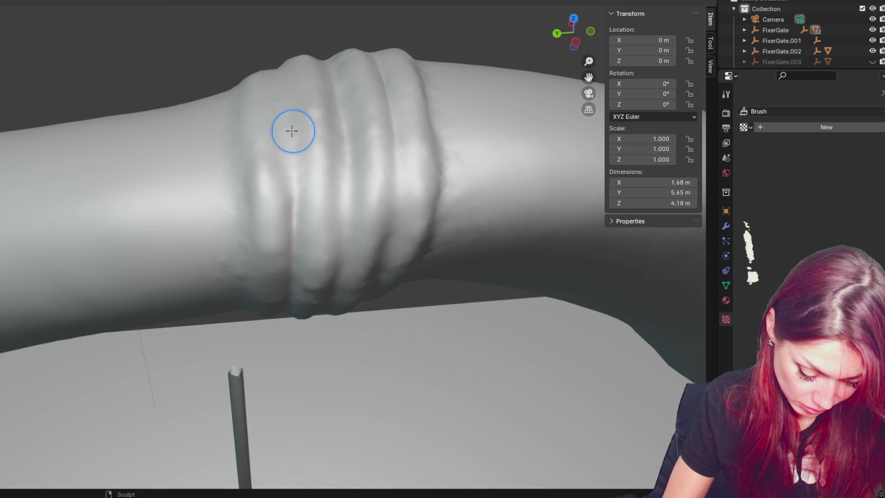
- Use the Smooth brush on the third ring's surface and the first ring's left edge
{"action": "middle_click_drag", "start_coordinate": [303, 114], "coordinate": [286, 147]}
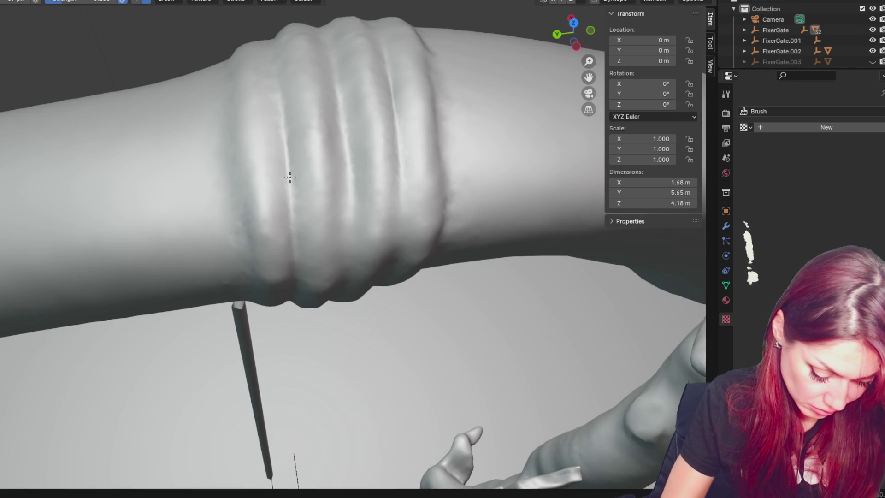
{"action": "middle_click_drag", "start_coordinate": [354, 142], "coordinate": [344, 141]}
{"action": "mouse_move", "coordinate": [271, 157]}
{"action": "middle_mouse_down"}
{"action": "mouse_move", "coordinate": [355, 81]}
{"action": "mouse_move", "coordinate": [296, 179]}
{"action": "mouse_move", "coordinate": [365, 309]}
{"action": "mouse_move", "coordinate": [351, 332]}
{"action": "mouse_move", "coordinate": [389, 219]}
{"action": "middle_mouse_up"}
{"action": "middle_click_drag", "start_coordinate": [375, 362], "coordinate": [393, 305]}
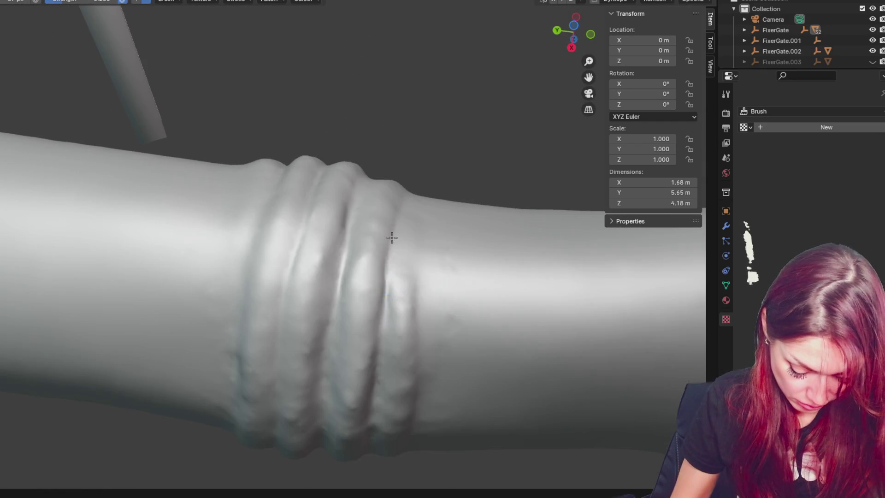
{"action": "middle_click_drag", "start_coordinate": [363, 332], "coordinate": [377, 314], "text": "shift"}
{"action": "mouse_move", "coordinate": [374, 353]}
{"action": "middle_mouse_down"}
{"action": "mouse_move", "coordinate": [403, 292]}
{"action": "mouse_move", "coordinate": [391, 320]}
{"action": "middle_mouse_up"}
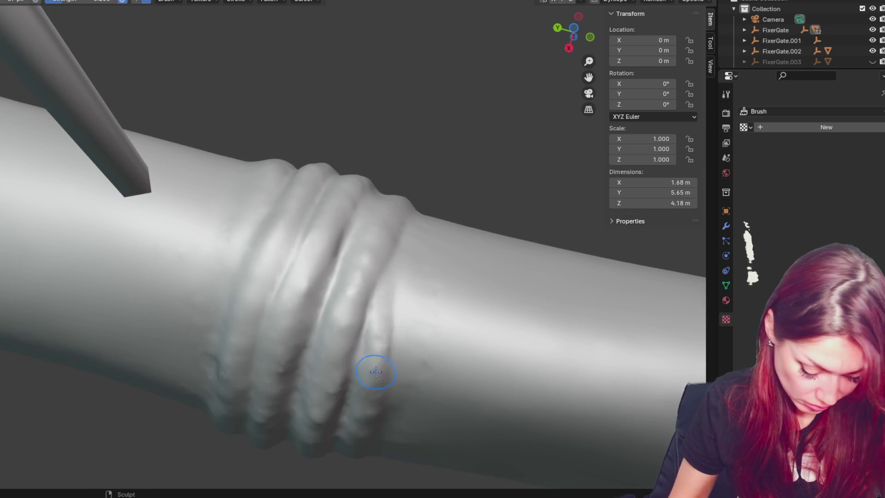
{"action": "middle_click_drag", "start_coordinate": [413, 238], "coordinate": [392, 249]}
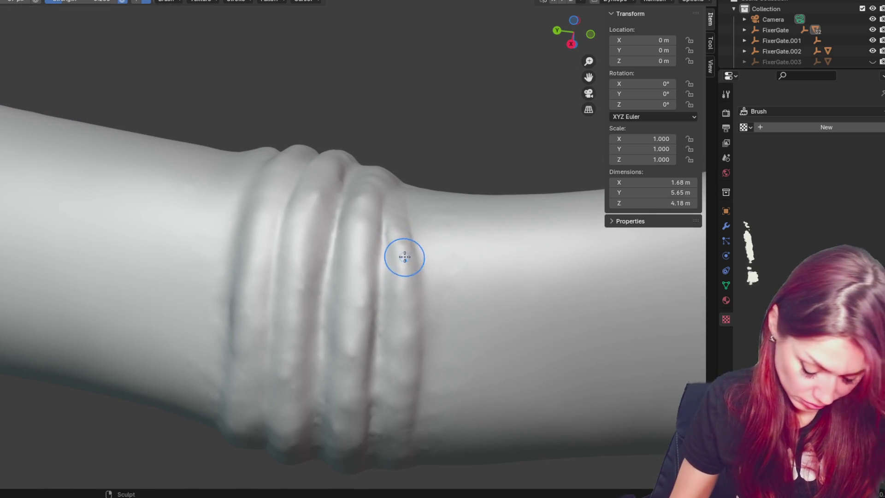
{"action": "key", "text": "shift+s"}
{"action": "mouse_move", "coordinate": [430, 259]}
{"action": "left_mouse_down"}
{"action": "mouse_move", "coordinate": [411, 290]}
{"action": "mouse_move", "coordinate": [409, 326]}
{"action": "mouse_move", "coordinate": [403, 267]}
{"action": "mouse_move", "coordinate": [404, 305]}
{"action": "left_mouse_up"}
{"action": "mouse_move", "coordinate": [292, 310]}
{"action": "left_mouse_down", "text": "shift"}
{"action": "mouse_move", "coordinate": [242, 322]}
{"action": "mouse_move", "coordinate": [245, 230]}
{"action": "left_mouse_up", "text": "shift"}
- Raise a bump along the first ring's left side and soften the third ring's lower edge
{"action": "scroll", "coordinate": [276, 170], "scroll_direction": "down", "scroll_amount": 2}
{"action": "middle_click_drag", "start_coordinate": [256, 233], "coordinate": [278, 273]}
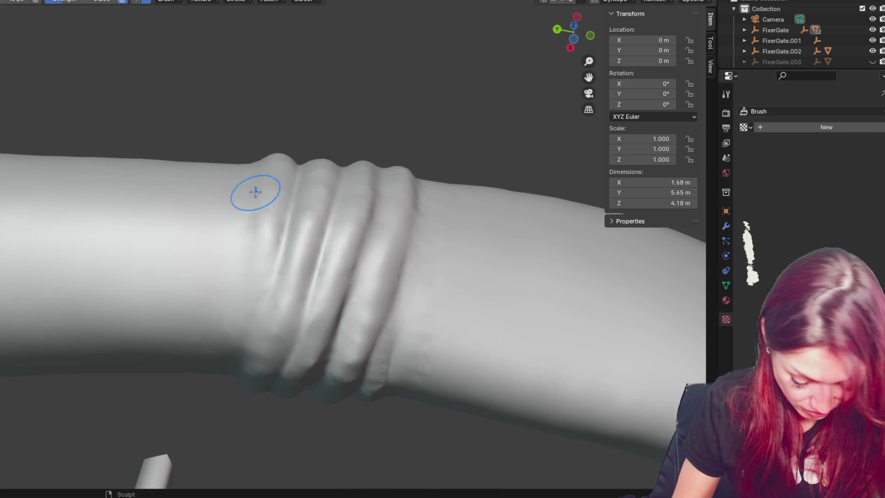
{"action": "mouse_move", "coordinate": [265, 165]}
{"action": "left_mouse_down"}
{"action": "mouse_move", "coordinate": [277, 297]}
{"action": "mouse_move", "coordinate": [266, 300]}
{"action": "left_mouse_up"}
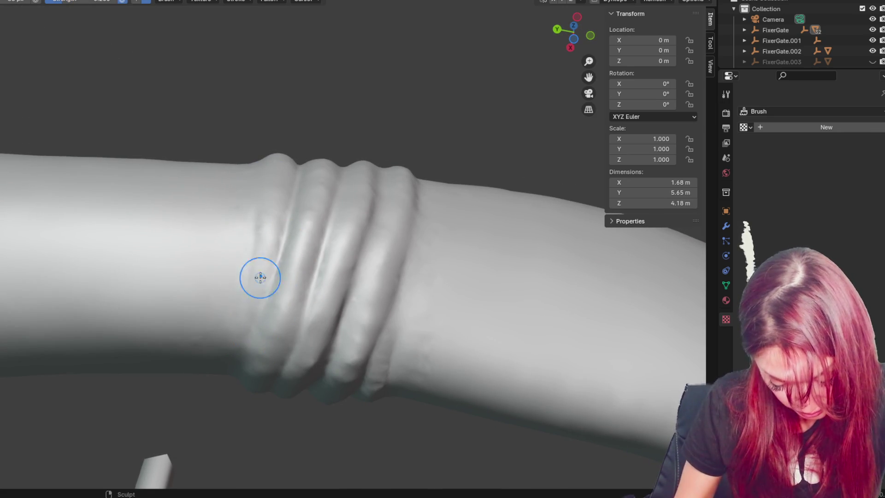
{"action": "mouse_move", "coordinate": [384, 373]}
{"action": "left_mouse_down", "text": "shift"}
{"action": "mouse_move", "coordinate": [396, 350]}
{"action": "mouse_move", "coordinate": [394, 359]}
{"action": "left_mouse_up", "text": "shift"}
- Orbit around the rings from above, below and the side to inspect the edges
{"action": "middle_click_drag", "start_coordinate": [415, 288], "coordinate": [326, 306]}
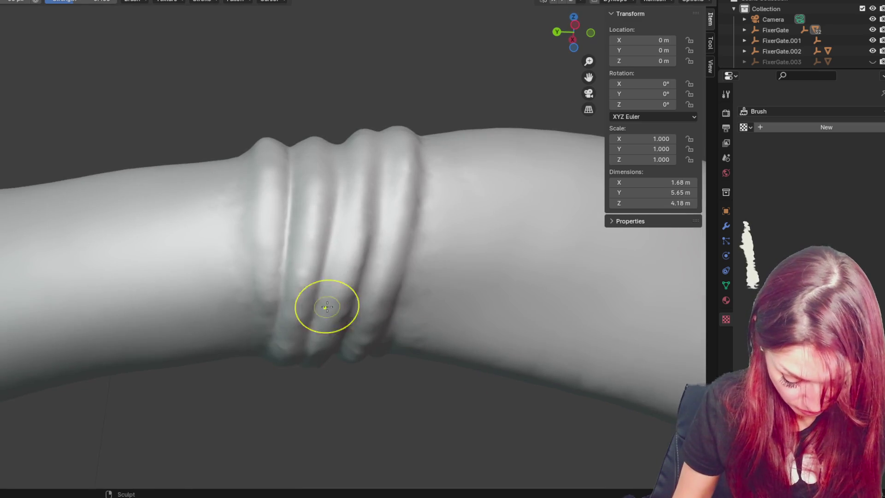
{"action": "mouse_move", "coordinate": [249, 211]}
{"action": "middle_mouse_down"}
{"action": "mouse_move", "coordinate": [262, 194]}
{"action": "mouse_move", "coordinate": [253, 311]}
{"action": "middle_mouse_up"}
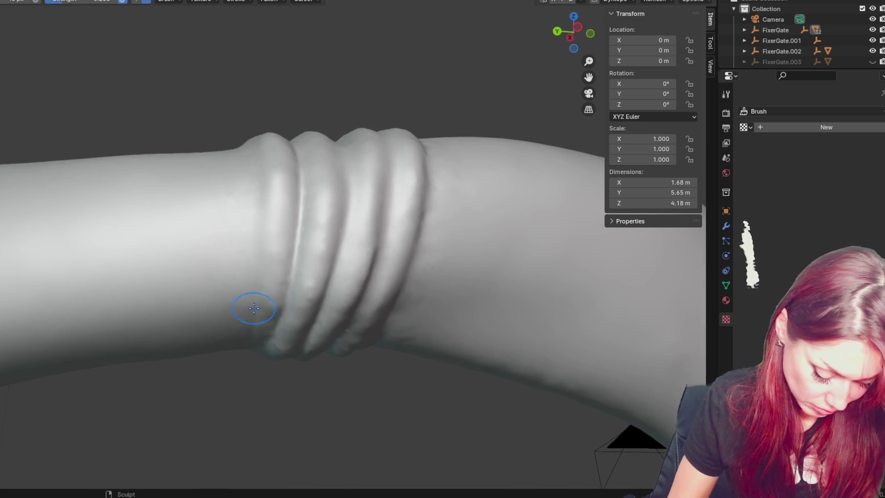
{"action": "middle_click_drag", "start_coordinate": [263, 214], "coordinate": [257, 247]}
{"action": "middle_click_drag", "start_coordinate": [267, 170], "coordinate": [272, 221]}
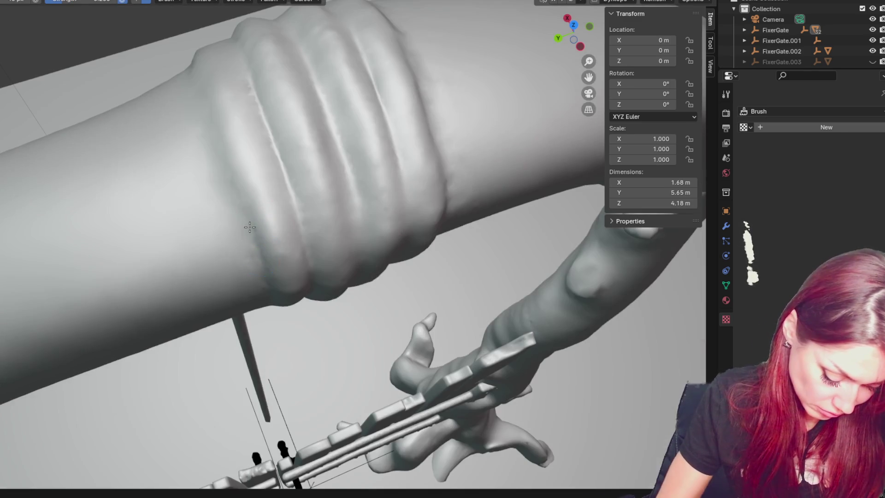
{"action": "middle_click_drag", "start_coordinate": [237, 184], "coordinate": [171, 134]}
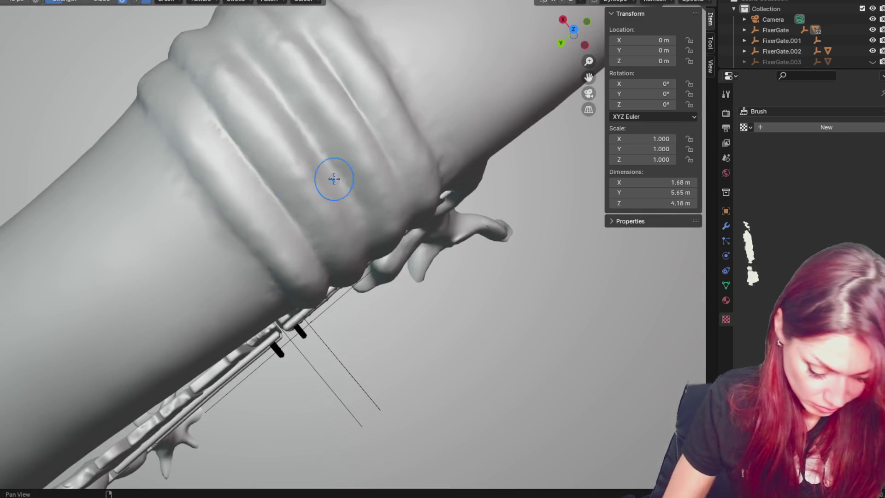
{"action": "middle_click_drag", "start_coordinate": [334, 179], "coordinate": [518, 119]}
{"action": "mouse_move", "coordinate": [303, 175]}
{"action": "middle_mouse_down"}
{"action": "mouse_move", "coordinate": [377, 158]}
{"action": "mouse_move", "coordinate": [353, 149]}
{"action": "mouse_move", "coordinate": [335, 179]}
{"action": "middle_mouse_up"}
{"action": "middle_click_drag", "start_coordinate": [296, 111], "coordinate": [287, 73], "text": "shift"}
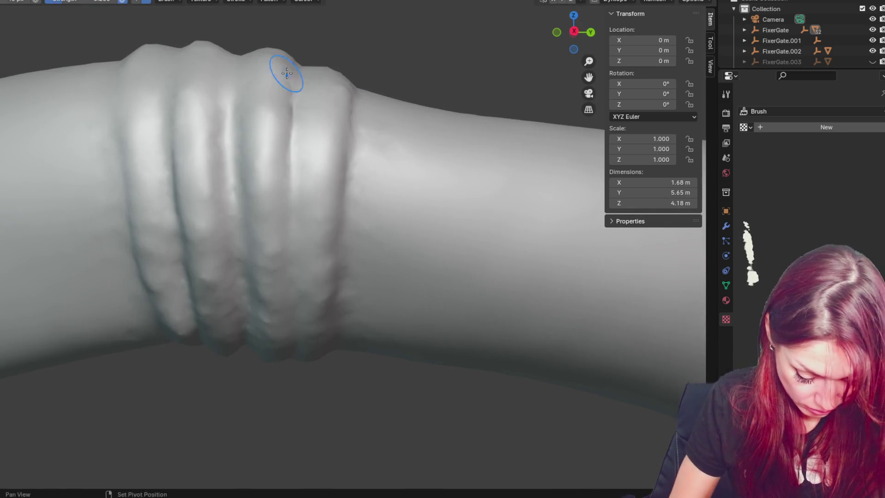
{"action": "mouse_move", "coordinate": [302, 107]}
{"action": "middle_mouse_down"}
{"action": "mouse_move", "coordinate": [198, 172]}
{"action": "mouse_move", "coordinate": [241, 184]}
{"action": "mouse_move", "coordinate": [201, 121]}
{"action": "mouse_move", "coordinate": [221, 164]}
{"action": "middle_mouse_up"}
{"action": "mouse_move", "coordinate": [189, 211]}
{"action": "middle_mouse_down"}
{"action": "mouse_move", "coordinate": [229, 221]}
{"action": "mouse_move", "coordinate": [239, 263]}
{"action": "mouse_move", "coordinate": [315, 214]}
{"action": "mouse_move", "coordinate": [351, 115]}
{"action": "mouse_move", "coordinate": [348, 92]}
{"action": "middle_mouse_up"}
{"action": "mouse_move", "coordinate": [272, 129]}
{"action": "middle_mouse_down"}
{"action": "mouse_move", "coordinate": [284, 130]}
{"action": "mouse_move", "coordinate": [258, 150]}
{"action": "middle_mouse_up"}
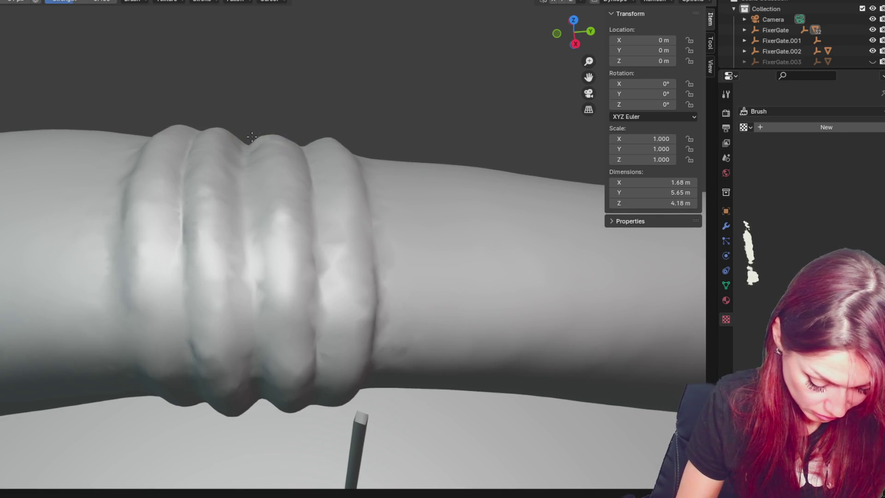
{"action": "middle_click_drag", "start_coordinate": [286, 133], "coordinate": [250, 207]}
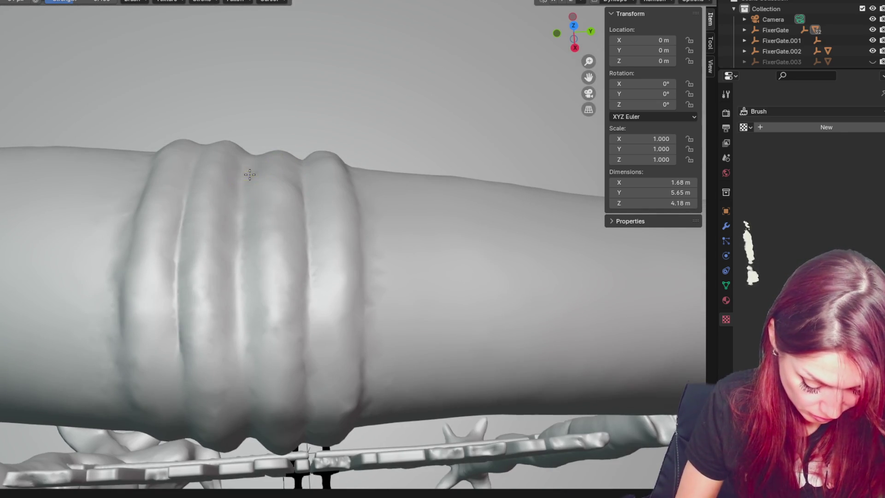
{"action": "mouse_move", "coordinate": [316, 207]}
{"action": "middle_mouse_down"}
{"action": "mouse_move", "coordinate": [320, 173]}
{"action": "mouse_move", "coordinate": [284, 183]}
{"action": "mouse_move", "coordinate": [312, 148]}
{"action": "mouse_move", "coordinate": [312, 78]}
{"action": "mouse_move", "coordinate": [303, 82]}
{"action": "middle_mouse_up"}
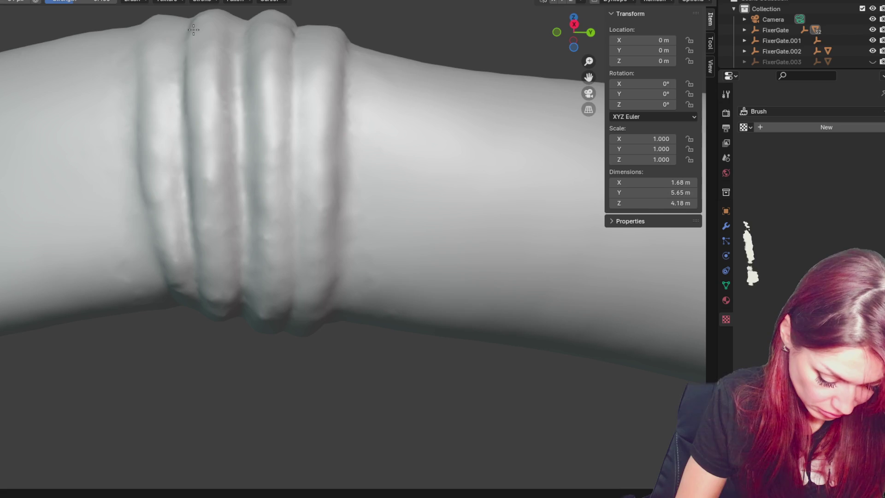
- Switch sculpt brushes, adjust brush size and strength, and reframe the rings head-on
{"action": "key", "text": "s"}
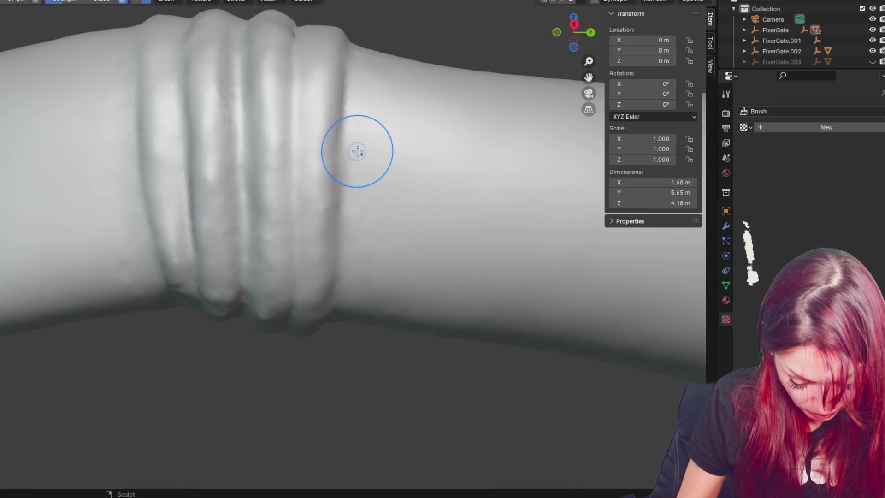
{"action": "key", "text": "x"}
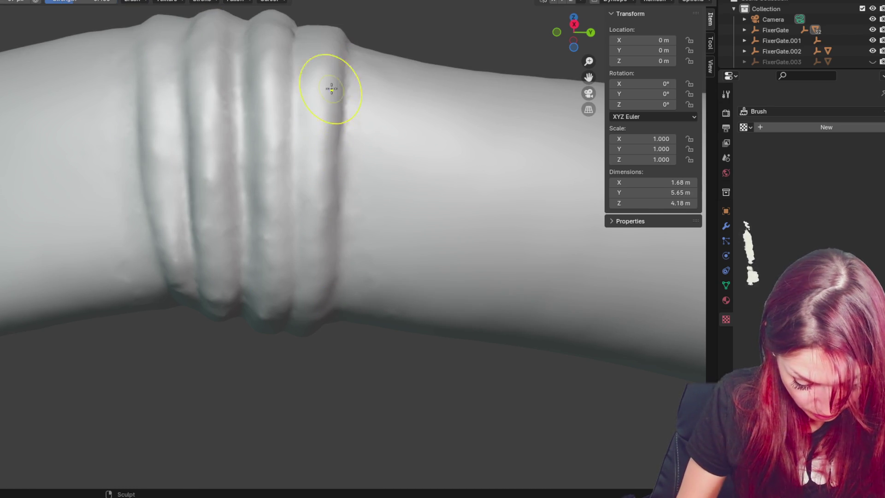
{"action": "middle_click_drag", "start_coordinate": [287, 29], "coordinate": [297, 62]}
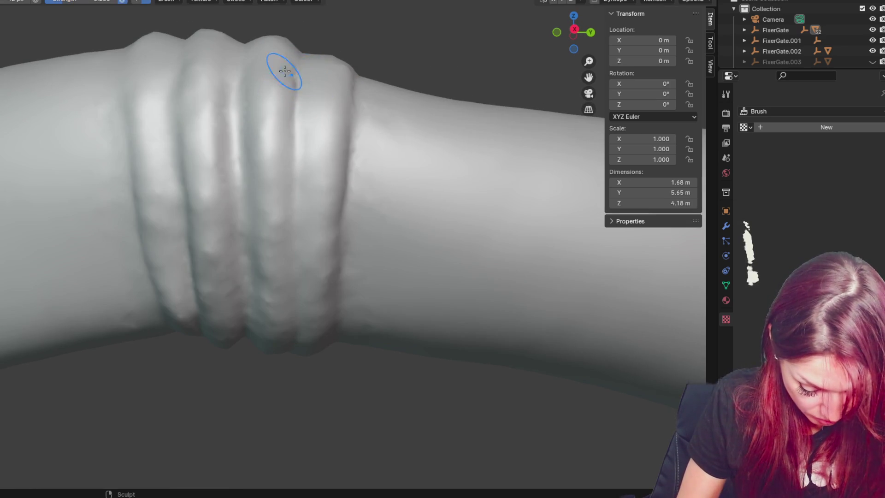
{"action": "mouse_move", "coordinate": [280, 65]}
{"action": "left_mouse_down"}
{"action": "mouse_move", "coordinate": [290, 59]}
{"action": "mouse_move", "coordinate": [284, 56]}
{"action": "left_mouse_up"}
{"action": "mouse_move", "coordinate": [310, 65]}
{"action": "middle_mouse_down", "text": "shift"}
{"action": "mouse_move", "coordinate": [306, 55]}
{"action": "mouse_move", "coordinate": [275, 133]}
{"action": "mouse_move", "coordinate": [513, 186]}
{"action": "mouse_move", "coordinate": [521, 221]}
{"action": "middle_mouse_up", "text": "shift"}
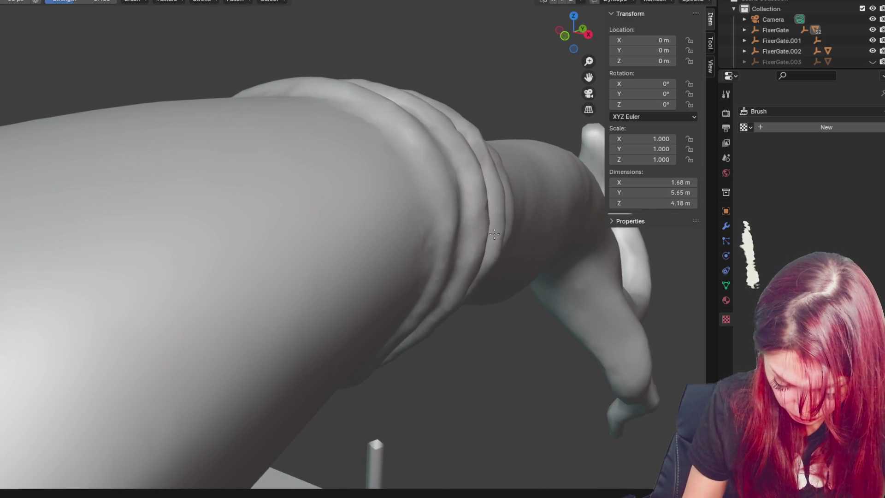
{"action": "middle_click_drag", "start_coordinate": [492, 255], "coordinate": [501, 242]}
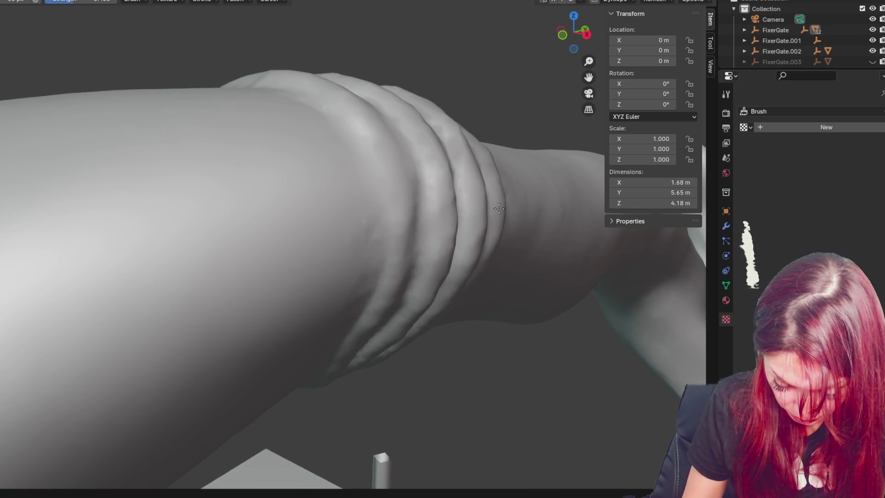
{"action": "mouse_move", "coordinate": [496, 159]}
{"action": "middle_mouse_down"}
{"action": "mouse_move", "coordinate": [490, 186]}
{"action": "mouse_move", "coordinate": [477, 171]}
{"action": "middle_mouse_up"}
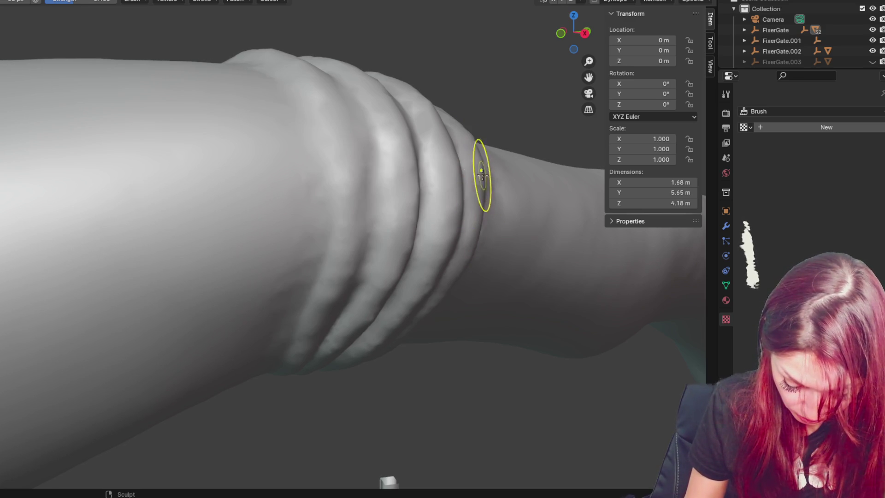
{"action": "mouse_move", "coordinate": [494, 158]}
{"action": "middle_mouse_down"}
{"action": "mouse_move", "coordinate": [447, 186]}
{"action": "mouse_move", "coordinate": [457, 187]}
{"action": "middle_mouse_up"}
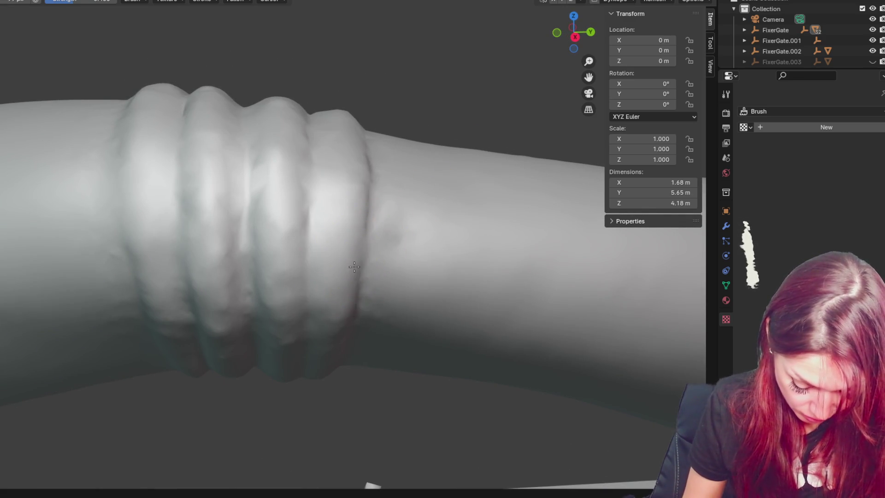
{"action": "key", "text": "c"}
{"action": "mouse_move", "coordinate": [302, 178]}
{"action": "left_mouse_down"}
{"action": "mouse_move", "coordinate": [308, 261]}
{"action": "mouse_move", "coordinate": [307, 198]}
{"action": "mouse_move", "coordinate": [293, 237]}
{"action": "left_mouse_up"}
{"action": "mouse_move", "coordinate": [248, 174]}
{"action": "left_mouse_down"}
{"action": "mouse_move", "coordinate": [248, 243]}
{"action": "mouse_move", "coordinate": [246, 192]}
{"action": "left_mouse_up"}
{"action": "left_click_drag", "start_coordinate": [179, 195], "coordinate": [180, 228]}
{"action": "middle_click_drag", "start_coordinate": [365, 279], "coordinate": [375, 180], "text": "shift"}
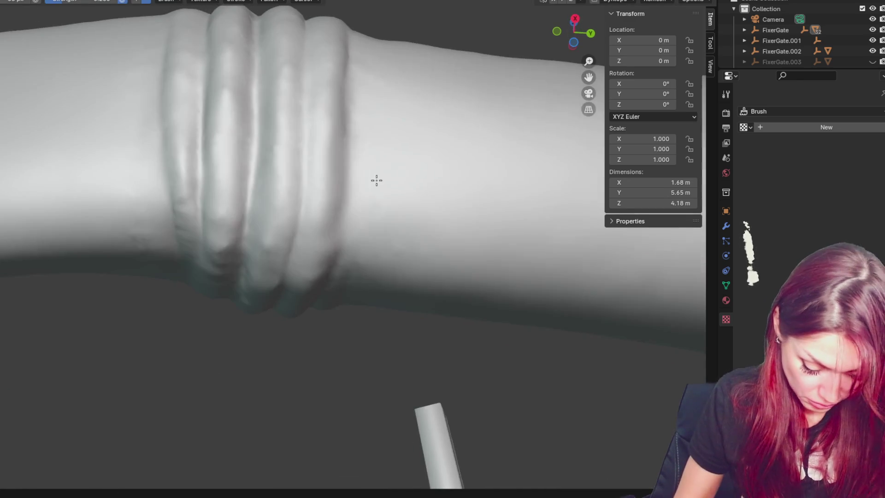
{"action": "key", "text": "s"}
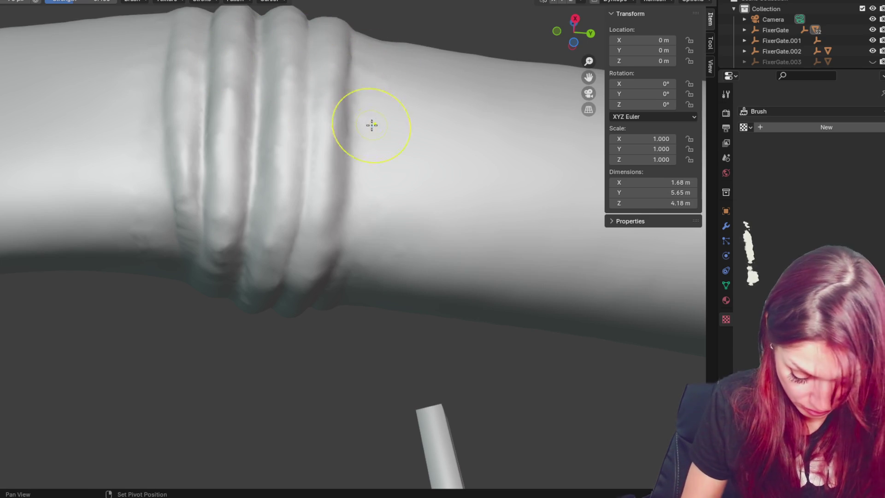
{"action": "middle_click_drag", "start_coordinate": [366, 117], "coordinate": [331, 93]}
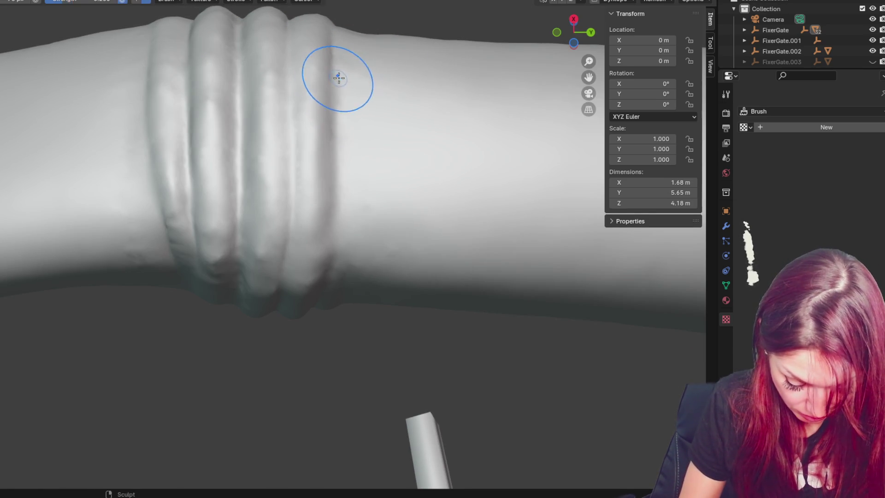
{"action": "mouse_move", "coordinate": [328, 193]}
{"action": "middle_mouse_down"}
{"action": "mouse_move", "coordinate": [350, 227]}
{"action": "mouse_move", "coordinate": [336, 123]}
{"action": "middle_mouse_up"}
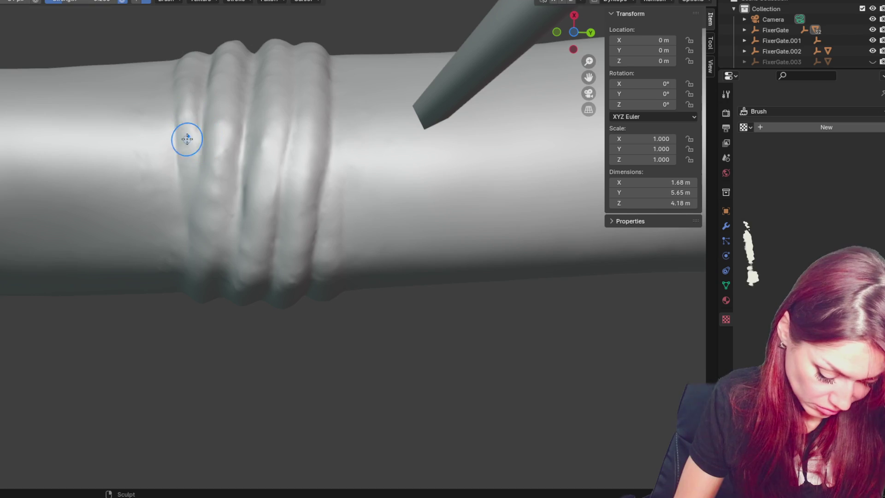
{"action": "mouse_move", "coordinate": [220, 266]}
{"action": "middle_mouse_down"}
{"action": "mouse_move", "coordinate": [212, 189]}
{"action": "mouse_move", "coordinate": [187, 155]}
{"action": "middle_mouse_up"}
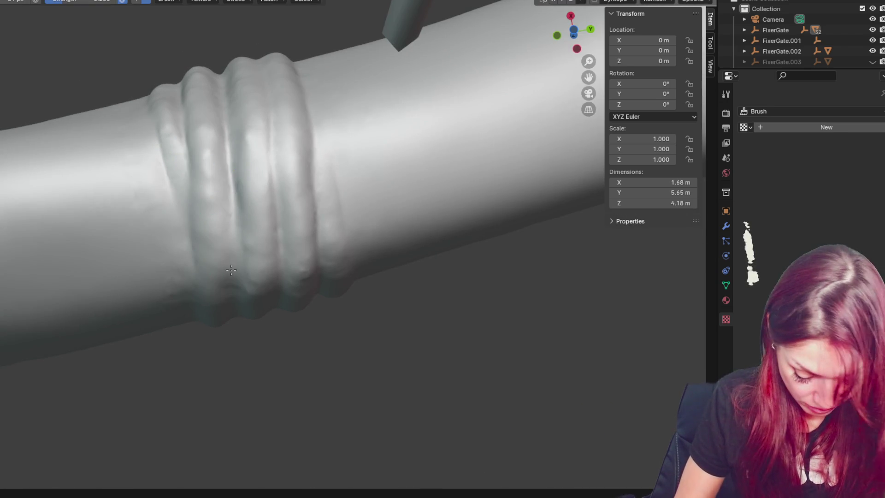
{"action": "middle_click_drag", "start_coordinate": [231, 270], "coordinate": [249, 194]}
{"action": "middle_click_drag", "start_coordinate": [229, 316], "coordinate": [237, 181]}
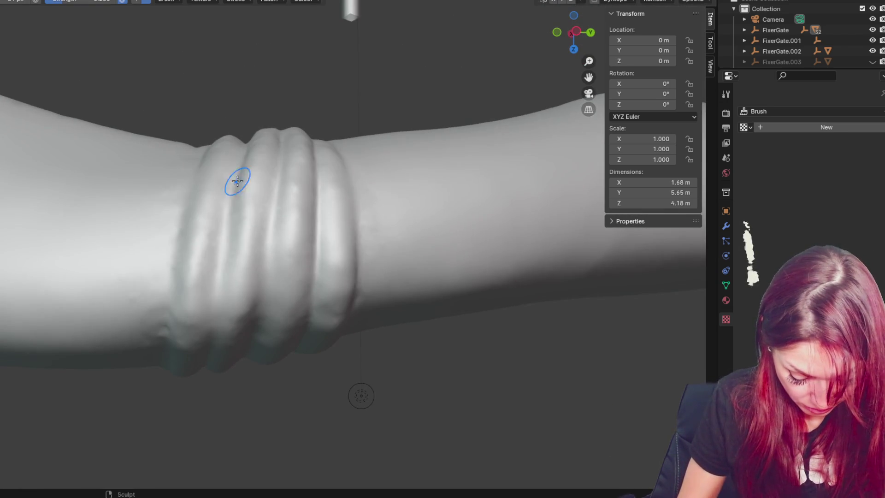
{"action": "middle_click_drag", "start_coordinate": [217, 277], "coordinate": [191, 152]}
{"action": "mouse_move", "coordinate": [155, 251]}
{"action": "middle_mouse_down"}
{"action": "mouse_move", "coordinate": [270, 218]}
{"action": "mouse_move", "coordinate": [316, 247]}
{"action": "mouse_move", "coordinate": [353, 228]}
{"action": "mouse_move", "coordinate": [531, 264]}
{"action": "middle_mouse_up"}
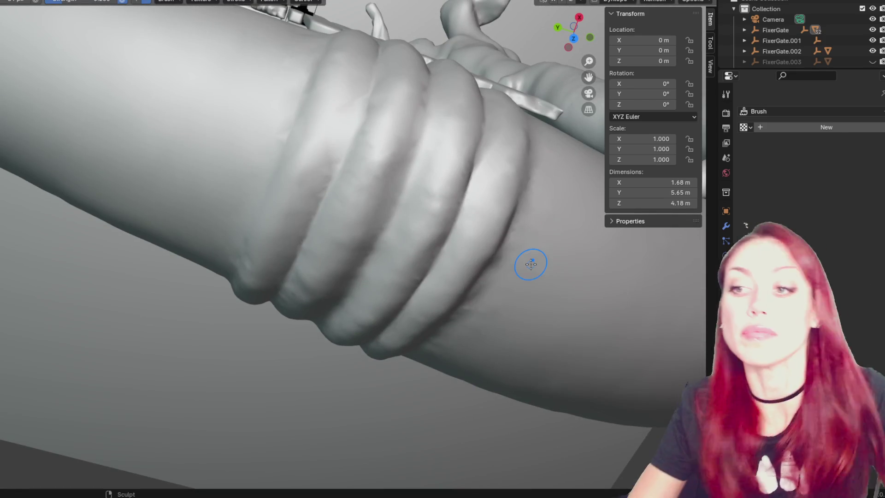
{"action": "scroll", "coordinate": [531, 264], "scroll_direction": "down", "scroll_amount": 6}
{"action": "mouse_move", "coordinate": [361, 154]}
{"action": "middle_mouse_down"}
{"action": "mouse_move", "coordinate": [270, 125]}
{"action": "mouse_move", "coordinate": [332, 240]}
{"action": "mouse_move", "coordinate": [403, 285]}
{"action": "mouse_move", "coordinate": [534, 296]}
{"action": "mouse_move", "coordinate": [662, 292]}
{"action": "mouse_move", "coordinate": [474, 286]}
{"action": "mouse_move", "coordinate": [241, 243]}
{"action": "middle_mouse_up"}
- Save the gate file with Ctrl+S
{"action": "key", "text": "ctrl+s"}
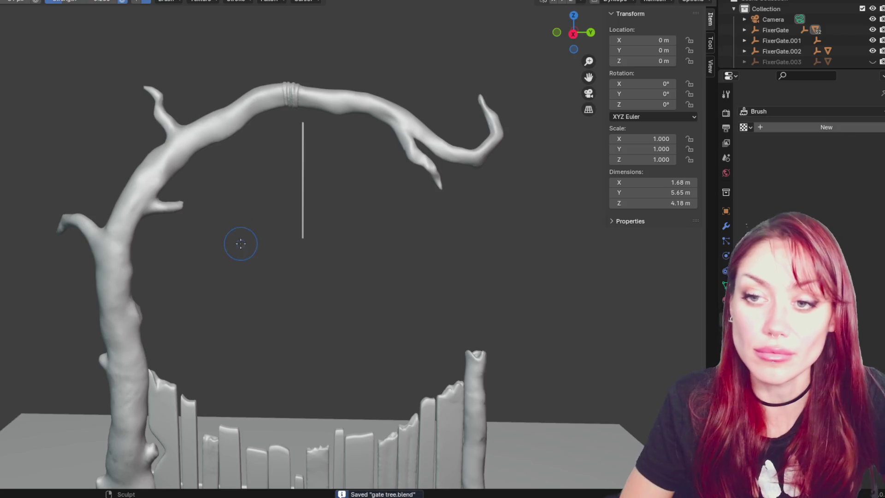
{"action": "mouse_move", "coordinate": [256, 189]}
{"action": "middle_mouse_down", "text": "shift"}
{"action": "mouse_move", "coordinate": [291, 68]}
{"action": "mouse_move", "coordinate": [270, 71]}
{"action": "middle_mouse_up", "text": "shift"}
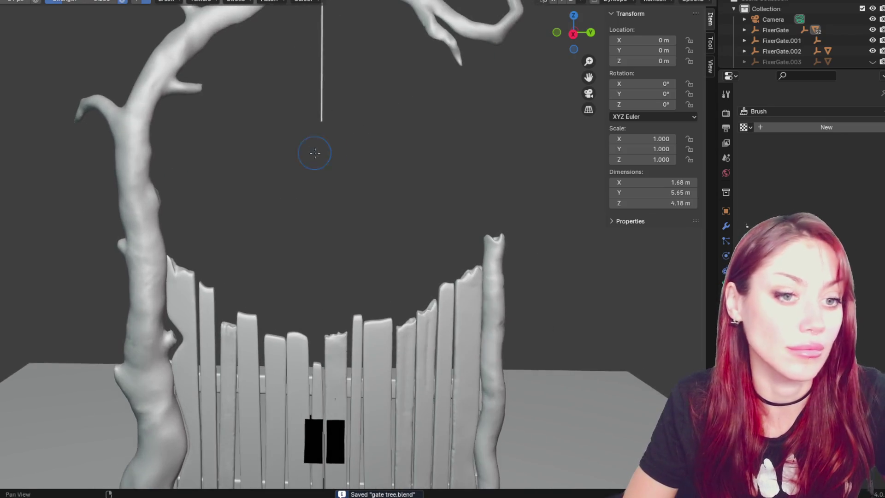
{"action": "scroll", "coordinate": [809, 37], "scroll_direction": "down", "scroll_amount": 2}
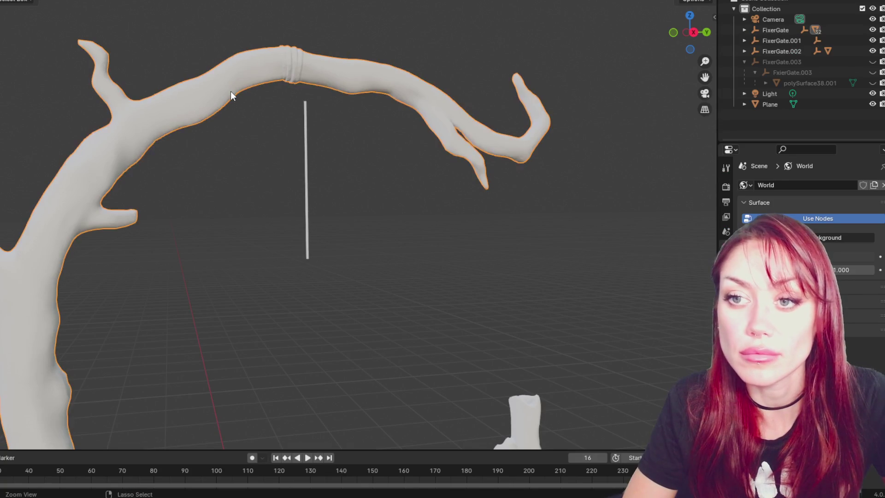
- Duplicate the arch branch, hide the copy FixerGate.004, and zoom back onto the branch
{"action": "key", "text": "ctrl+c"}
{"action": "key", "text": "ctrl+v"}
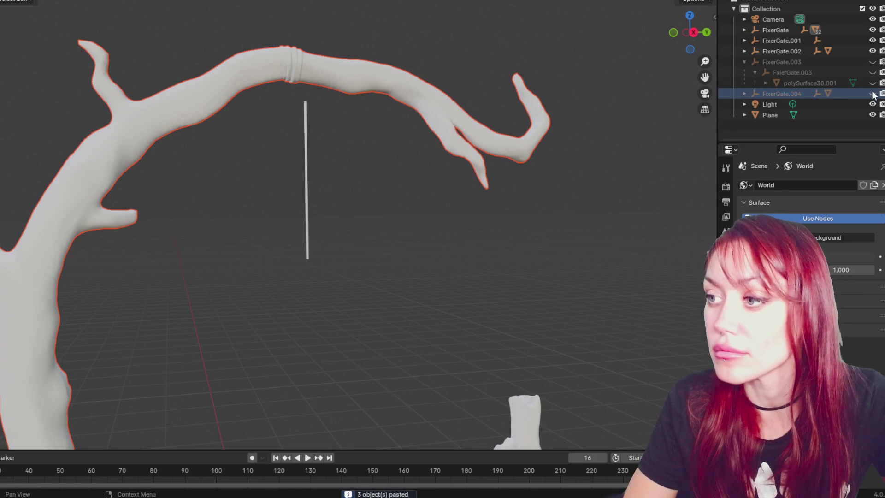
{"action": "left_click", "coordinate": [148, 108]}
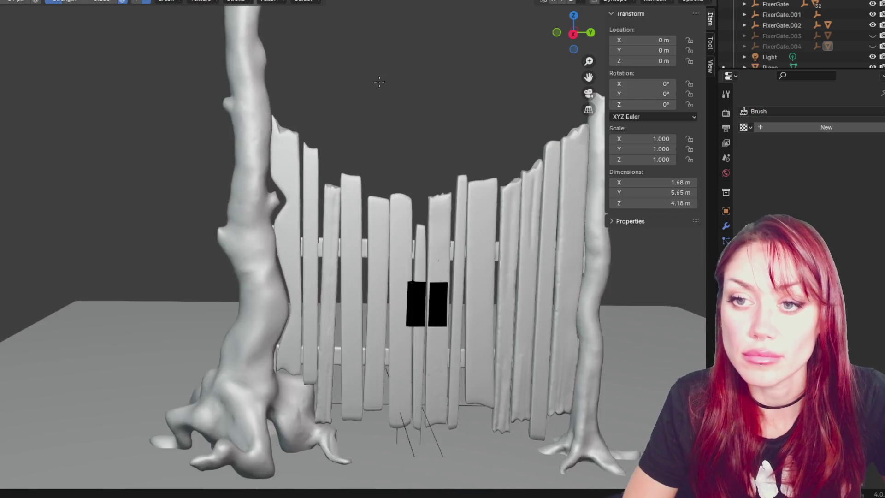
{"action": "middle_click_drag", "start_coordinate": [345, 235], "coordinate": [339, 261], "text": "shift"}
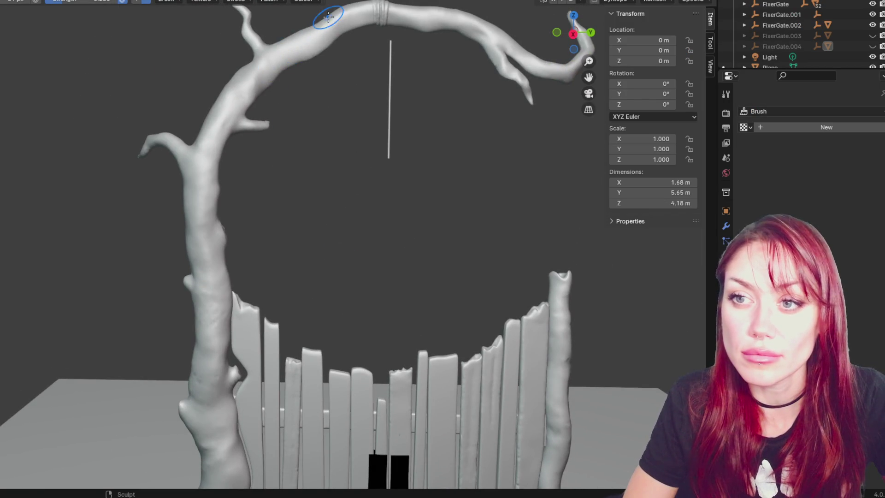
{"action": "scroll", "coordinate": [330, 44], "scroll_direction": "up", "scroll_amount": 3}
{"action": "middle_click_drag", "start_coordinate": [330, 44], "coordinate": [323, 237], "text": "shift"}
{"action": "scroll", "coordinate": [312, 178], "scroll_direction": "up", "scroll_amount": 5}
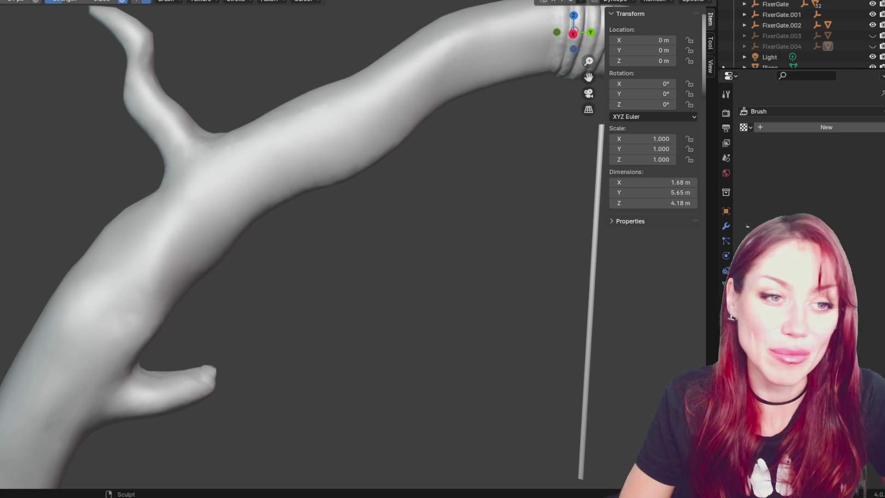
{"action": "scroll", "coordinate": [280, 188], "scroll_direction": "down", "scroll_amount": 2}
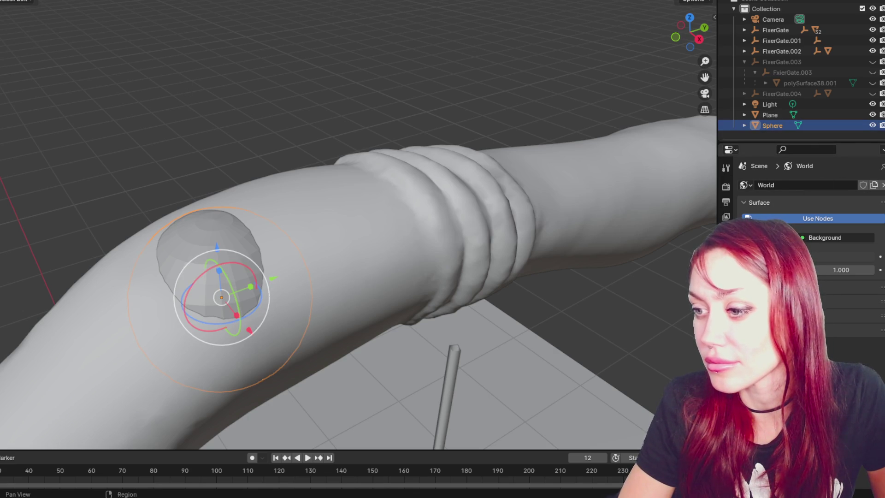
- Add a Multires modifier to the sphere and apply it
{"action": "left_click", "coordinate": [726, 285]}
{"action": "left_click", "coordinate": [819, 183]}
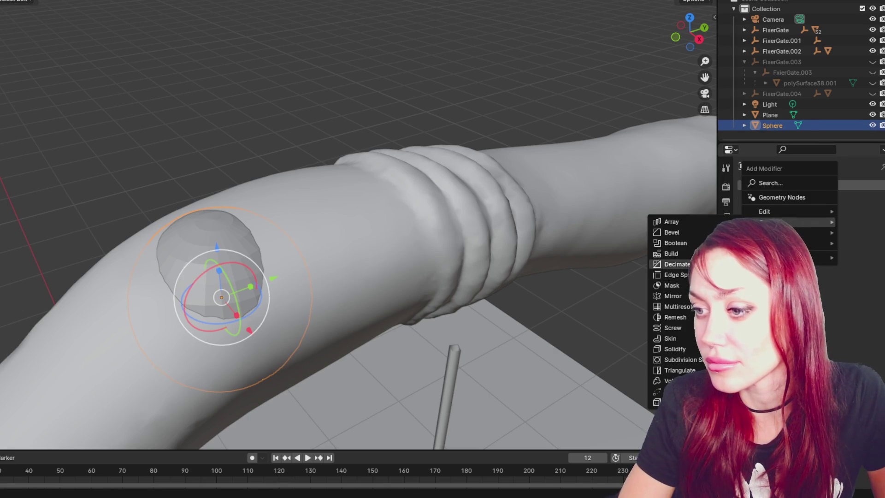
{"action": "left_click", "coordinate": [677, 306]}
{"action": "left_click", "coordinate": [858, 203]}
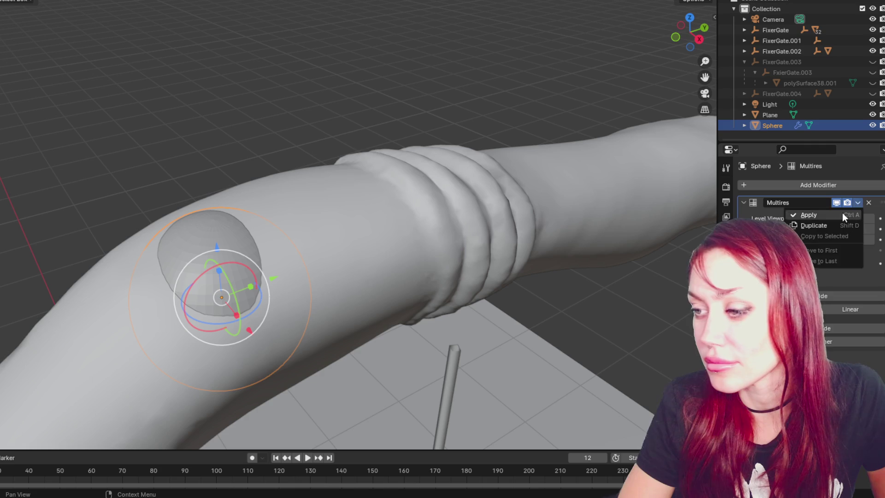
{"action": "left_click", "coordinate": [843, 214]}
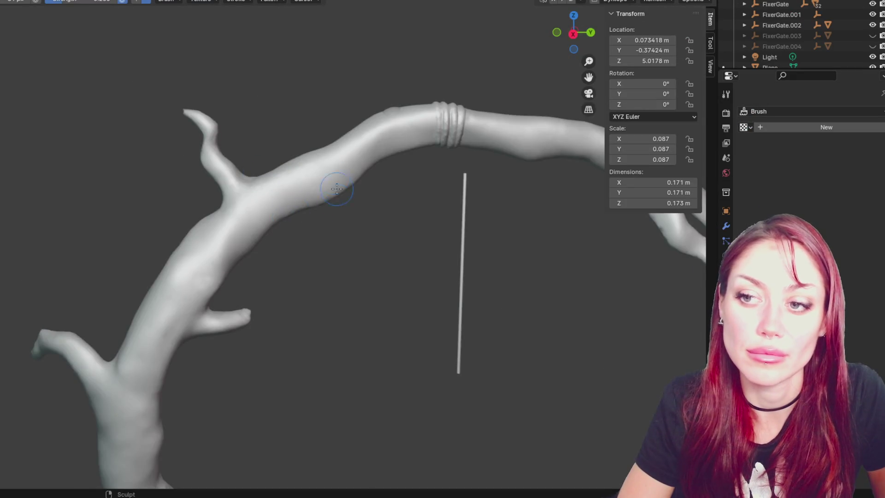
- Sculpt the sphere flat into a teardrop on the branch, enlarging the brush
{"action": "mouse_move", "coordinate": [337, 189]}
{"action": "middle_mouse_down"}
{"action": "mouse_move", "coordinate": [397, 89]}
{"action": "mouse_move", "coordinate": [351, 194]}
{"action": "mouse_move", "coordinate": [326, 280]}
{"action": "mouse_move", "coordinate": [401, 176]}
{"action": "middle_mouse_up"}
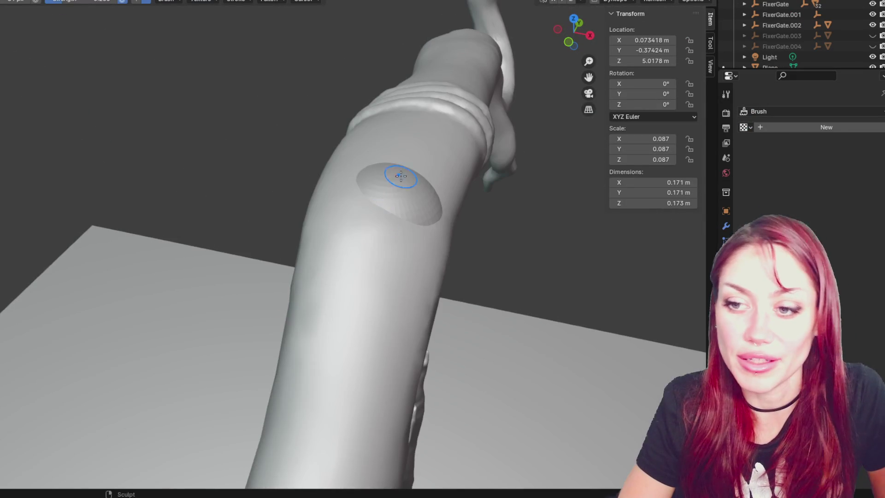
{"action": "mouse_move", "coordinate": [397, 201]}
{"action": "left_mouse_down"}
{"action": "mouse_move", "coordinate": [434, 227]}
{"action": "mouse_move", "coordinate": [362, 174]}
{"action": "mouse_move", "coordinate": [425, 197]}
{"action": "left_mouse_up"}
{"action": "middle_click_drag", "start_coordinate": [424, 198], "coordinate": [322, 174]}
{"action": "middle_click_drag", "start_coordinate": [306, 223], "coordinate": [288, 192], "text": "shift"}
{"action": "key", "text": "f"}
{"action": "left_click", "coordinate": [300, 185]}
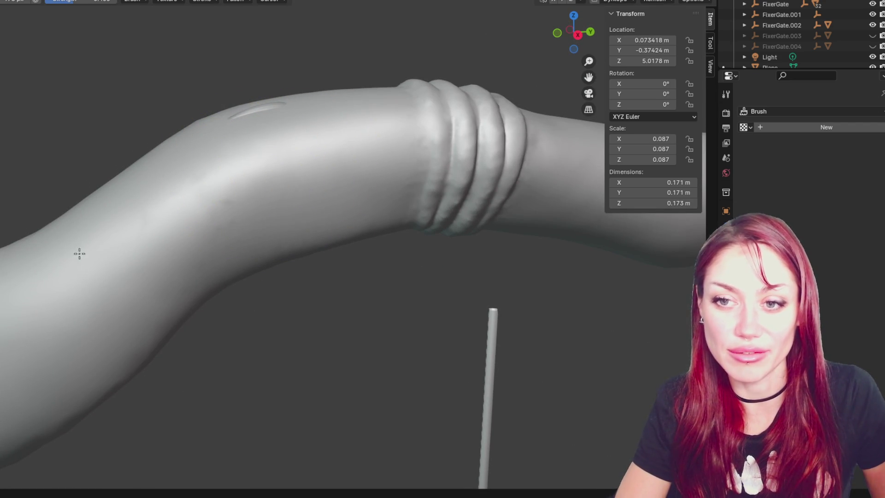
{"action": "scroll", "coordinate": [134, 212], "scroll_direction": "down", "scroll_amount": 2}
{"action": "middle_click_drag", "start_coordinate": [134, 212], "coordinate": [419, 213]}
- Switch to wireframe and stretch the blob into a long strand along the branch
{"action": "key", "text": "z"}
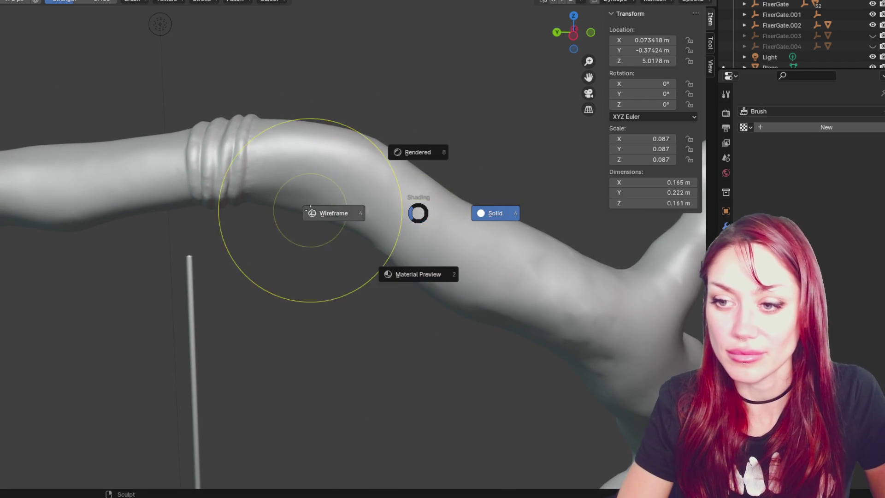
{"action": "left_click", "coordinate": [318, 211]}
{"action": "left_click_drag", "start_coordinate": [355, 185], "coordinate": [511, 270]}
{"action": "mouse_move", "coordinate": [160, 24]}
{"action": "middle_mouse_down"}
{"action": "mouse_move", "coordinate": [277, 138]}
{"action": "mouse_move", "coordinate": [306, 228]}
{"action": "mouse_move", "coordinate": [415, 276]}
{"action": "middle_mouse_up"}
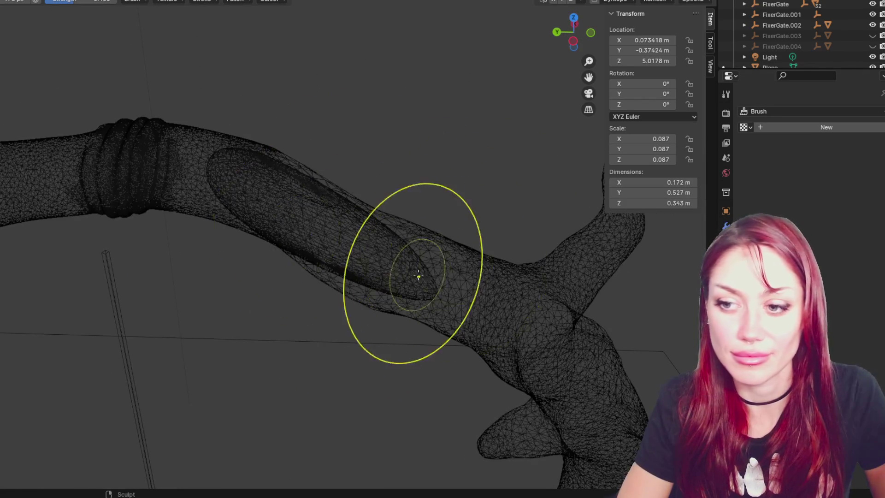
{"action": "middle_click_drag", "start_coordinate": [510, 286], "coordinate": [394, 267]}
{"action": "left_click_drag", "start_coordinate": [393, 266], "coordinate": [575, 361]}
{"action": "mouse_move", "coordinate": [575, 361]}
{"action": "middle_mouse_down"}
{"action": "mouse_move", "coordinate": [490, 303]}
{"action": "mouse_move", "coordinate": [194, 336]}
{"action": "middle_mouse_up"}
{"action": "left_click_drag", "start_coordinate": [194, 336], "coordinate": [130, 345]}
- Enable Dyntopo, accept its warning, and add denser detail to the strand
{"action": "left_click_drag", "start_coordinate": [287, 340], "coordinate": [372, 331], "text": "ctrl"}
{"action": "key", "text": "ctrl+z"}
{"action": "left_click", "coordinate": [593, 6]}
{"action": "left_click_drag", "start_coordinate": [208, 375], "coordinate": [238, 352]}
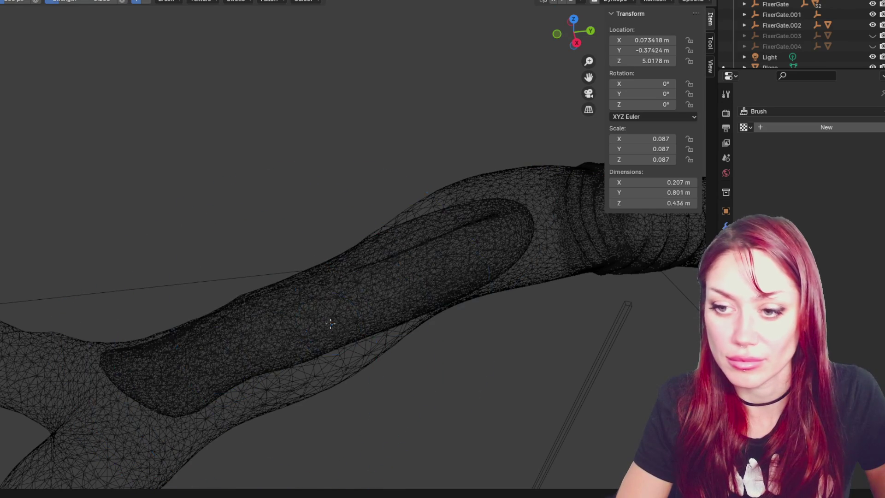
- Enlarge the brush and extend the strand down the branch toward the lower fork
{"action": "mouse_move", "coordinate": [304, 326]}
{"action": "middle_mouse_down"}
{"action": "mouse_move", "coordinate": [475, 277]}
{"action": "mouse_move", "coordinate": [181, 213]}
{"action": "middle_mouse_up"}
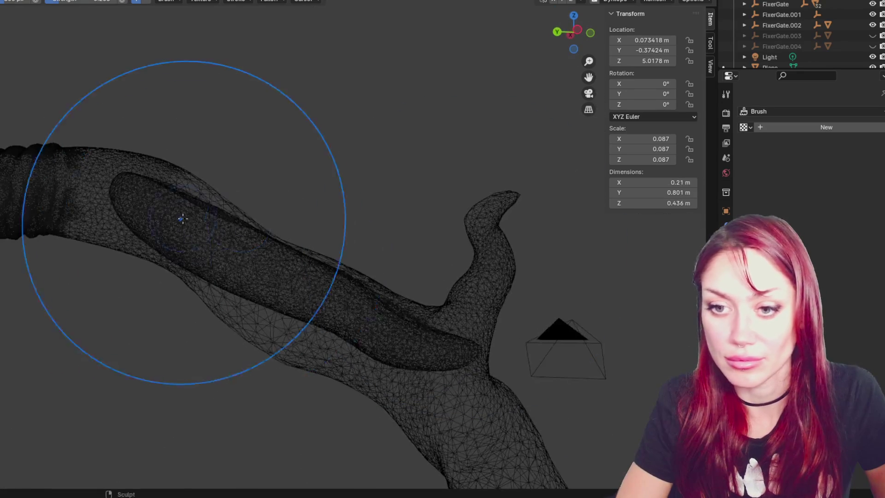
{"action": "middle_click_drag", "start_coordinate": [424, 355], "coordinate": [486, 241]}
{"action": "left_click_drag", "start_coordinate": [486, 241], "coordinate": [317, 327]}
{"action": "mouse_move", "coordinate": [316, 326]}
{"action": "middle_mouse_down"}
{"action": "mouse_move", "coordinate": [442, 369]}
{"action": "mouse_move", "coordinate": [420, 406]}
{"action": "middle_mouse_up"}
{"action": "key", "text": "f"}
{"action": "left_click", "coordinate": [507, 382]}
{"action": "left_click_drag", "start_coordinate": [518, 385], "coordinate": [595, 415]}
{"action": "mouse_move", "coordinate": [295, 209]}
{"action": "middle_mouse_down"}
{"action": "mouse_move", "coordinate": [415, 178]}
{"action": "mouse_move", "coordinate": [326, 184]}
{"action": "mouse_move", "coordinate": [557, 469]}
{"action": "mouse_move", "coordinate": [398, 226]}
{"action": "middle_mouse_up"}
{"action": "mouse_move", "coordinate": [398, 226]}
{"action": "left_mouse_down"}
{"action": "mouse_move", "coordinate": [443, 364]}
{"action": "mouse_move", "coordinate": [461, 375]}
{"action": "left_mouse_up"}
{"action": "left_click_drag", "start_coordinate": [387, 271], "coordinate": [488, 399]}
- Reshape the strand along the branch and sculpt its end near the fork
{"action": "middle_click_drag", "start_coordinate": [14, 207], "coordinate": [336, 276]}
{"action": "mouse_move", "coordinate": [336, 276]}
{"action": "left_mouse_down"}
{"action": "mouse_move", "coordinate": [323, 272]}
{"action": "mouse_move", "coordinate": [245, 160]}
{"action": "mouse_move", "coordinate": [415, 366]}
{"action": "left_mouse_up"}
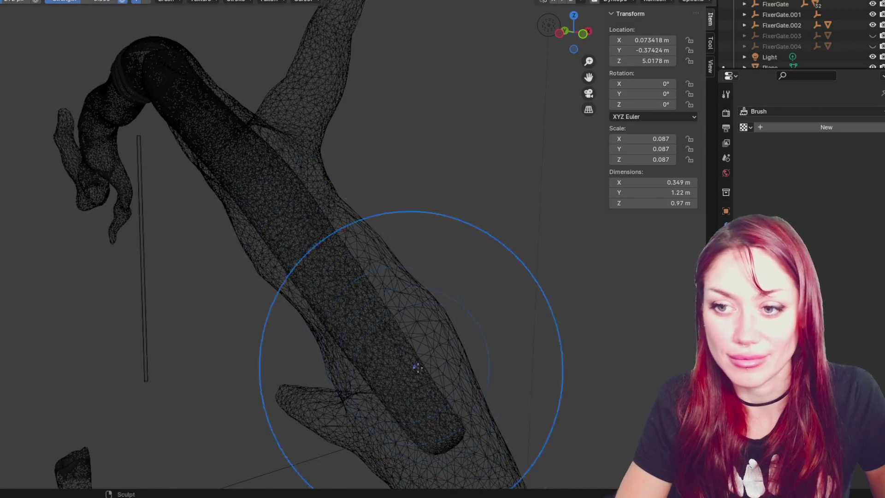
{"action": "mouse_move", "coordinate": [336, 277]}
{"action": "middle_mouse_down"}
{"action": "mouse_move", "coordinate": [254, 256]}
{"action": "mouse_move", "coordinate": [270, 226]}
{"action": "middle_mouse_up"}
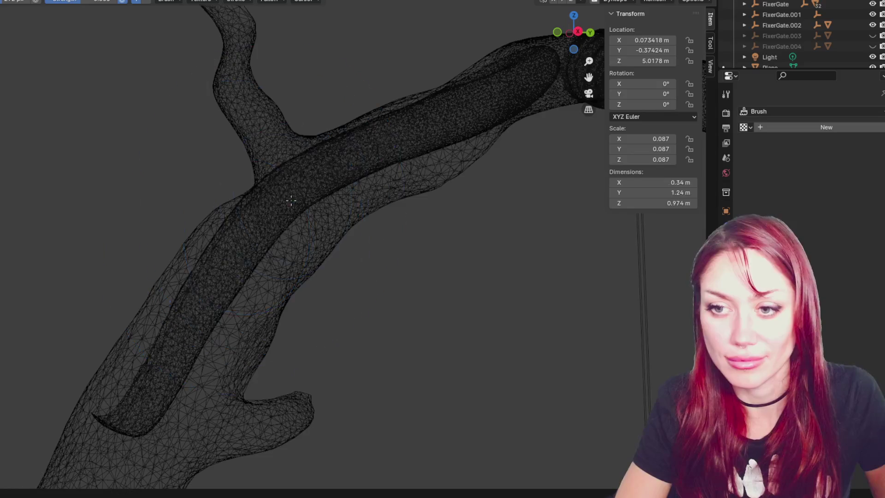
{"action": "mouse_move", "coordinate": [273, 217]}
{"action": "left_mouse_down"}
{"action": "mouse_move", "coordinate": [197, 346]}
{"action": "mouse_move", "coordinate": [249, 342]}
{"action": "left_mouse_up"}
{"action": "mouse_move", "coordinate": [249, 341]}
{"action": "middle_mouse_down"}
{"action": "mouse_move", "coordinate": [417, 355]}
{"action": "mouse_move", "coordinate": [475, 405]}
{"action": "middle_mouse_up"}
{"action": "left_click_drag", "start_coordinate": [475, 405], "coordinate": [484, 419]}
{"action": "mouse_move", "coordinate": [484, 419]}
{"action": "middle_mouse_down"}
{"action": "mouse_move", "coordinate": [364, 237]}
{"action": "mouse_move", "coordinate": [347, 250]}
{"action": "middle_mouse_up"}
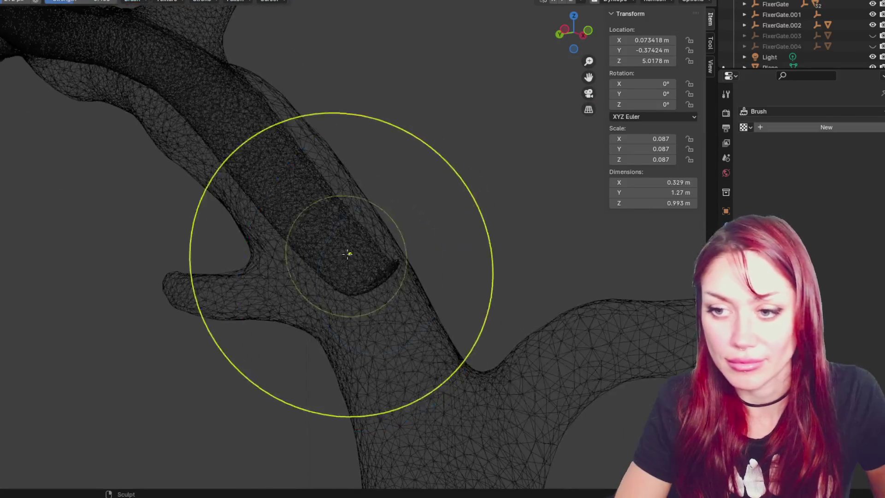
{"action": "left_click_drag", "start_coordinate": [348, 251], "coordinate": [397, 323]}
{"action": "mouse_move", "coordinate": [396, 323]}
{"action": "middle_mouse_down"}
{"action": "mouse_move", "coordinate": [390, 162]}
{"action": "mouse_move", "coordinate": [404, 286]}
{"action": "middle_mouse_up"}
{"action": "left_click_drag", "start_coordinate": [405, 286], "coordinate": [378, 318]}
{"action": "middle_click_drag", "start_coordinate": [378, 318], "coordinate": [360, 216]}
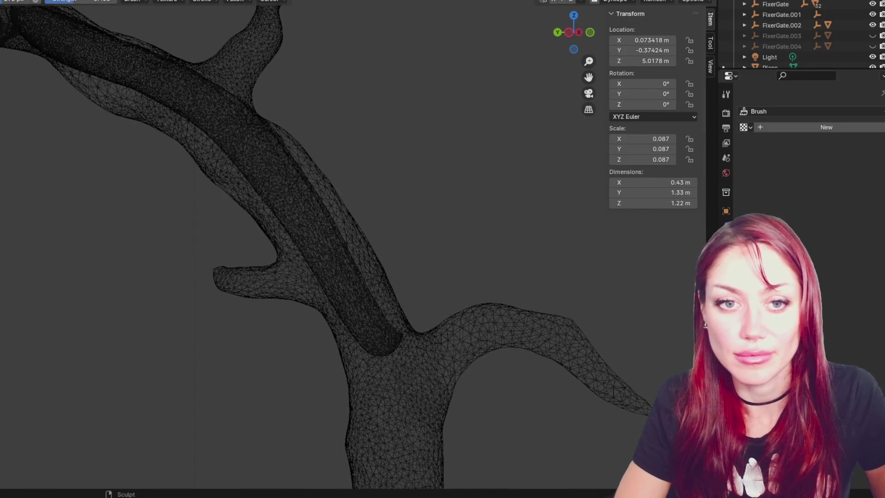
{"action": "left_click_drag", "start_coordinate": [326, 262], "coordinate": [326, 271]}
{"action": "mouse_move", "coordinate": [326, 270]}
{"action": "middle_mouse_down"}
{"action": "mouse_move", "coordinate": [331, 262]}
{"action": "mouse_move", "coordinate": [490, 293]}
{"action": "mouse_move", "coordinate": [269, 231]}
{"action": "middle_mouse_up"}
- Shrink the brush, refine the strand along the branch and smooth its surface
{"action": "key", "text": "f"}
{"action": "left_click", "coordinate": [227, 261]}
{"action": "mouse_move", "coordinate": [227, 261]}
{"action": "left_mouse_down"}
{"action": "mouse_move", "coordinate": [290, 231]}
{"action": "mouse_move", "coordinate": [296, 198]}
{"action": "left_mouse_up"}
{"action": "middle_click_drag", "start_coordinate": [243, 315], "coordinate": [408, 337]}
{"action": "middle_click_drag", "start_coordinate": [266, 295], "coordinate": [266, 295]}
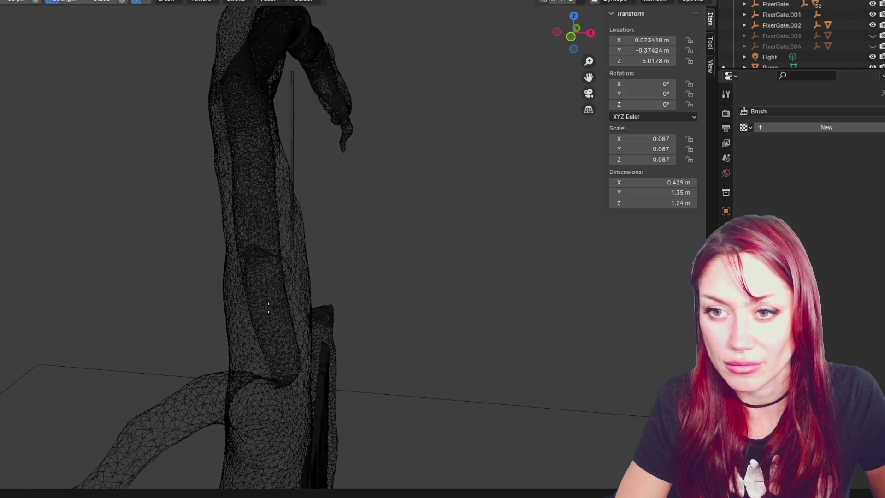
{"action": "mouse_move", "coordinate": [273, 365]}
{"action": "middle_mouse_down"}
{"action": "mouse_move", "coordinate": [213, 312]}
{"action": "mouse_move", "coordinate": [289, 186]}
{"action": "middle_mouse_up"}
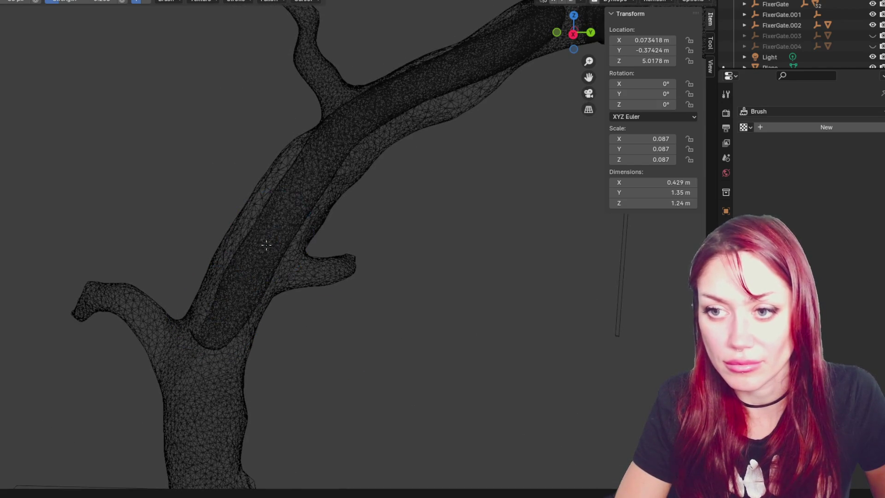
{"action": "middle_click_drag", "start_coordinate": [355, 135], "coordinate": [386, 116]}
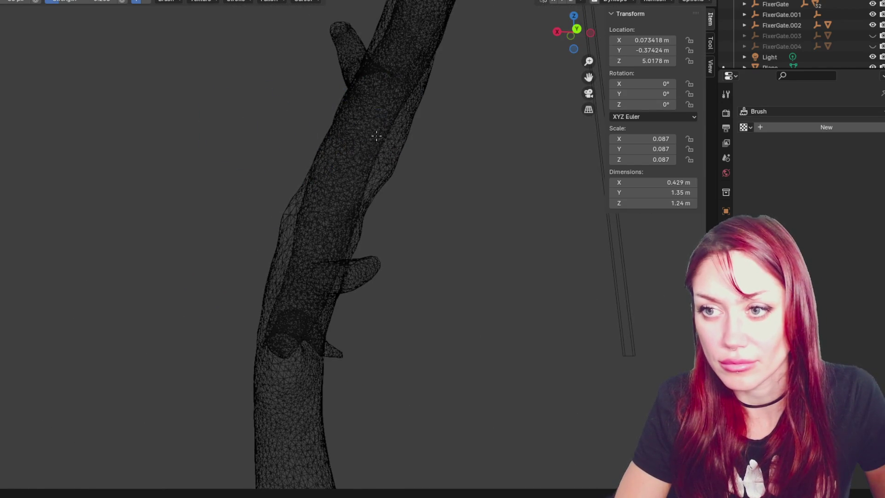
{"action": "mouse_move", "coordinate": [347, 175]}
{"action": "left_mouse_down", "text": "shift"}
{"action": "mouse_move", "coordinate": [399, 158]}
{"action": "mouse_move", "coordinate": [356, 138]}
{"action": "mouse_move", "coordinate": [385, 49]}
{"action": "mouse_move", "coordinate": [307, 208]}
{"action": "left_mouse_up", "text": "shift"}
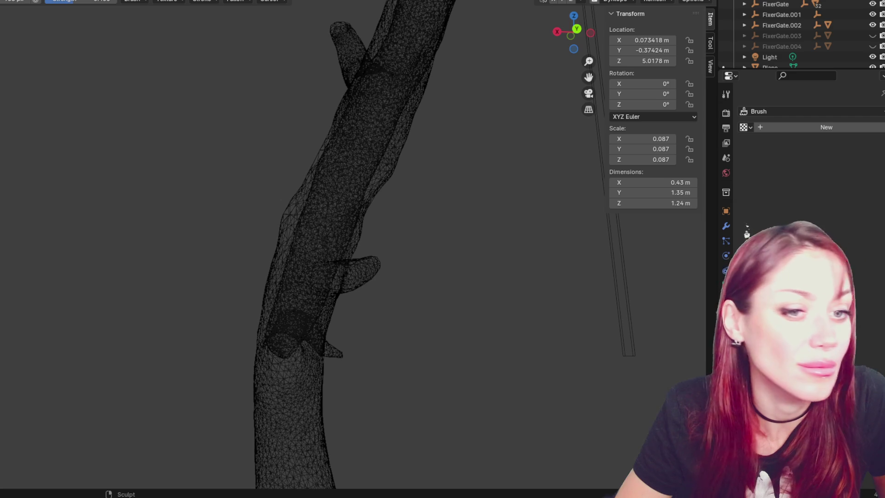
{"action": "middle_click_drag", "start_coordinate": [381, 119], "coordinate": [242, 281]}
- Return to solid shading and raise an elongated blob on the arm
{"action": "key", "text": "shift+z"}
{"action": "mouse_move", "coordinate": [387, 193]}
{"action": "middle_mouse_down"}
{"action": "mouse_move", "coordinate": [496, 202]}
{"action": "mouse_move", "coordinate": [438, 257]}
{"action": "mouse_move", "coordinate": [381, 277]}
{"action": "middle_mouse_up"}
{"action": "mouse_move", "coordinate": [381, 277]}
{"action": "left_mouse_down"}
{"action": "mouse_move", "coordinate": [355, 286]}
{"action": "mouse_move", "coordinate": [325, 219]}
{"action": "mouse_move", "coordinate": [338, 215]}
{"action": "left_mouse_up"}
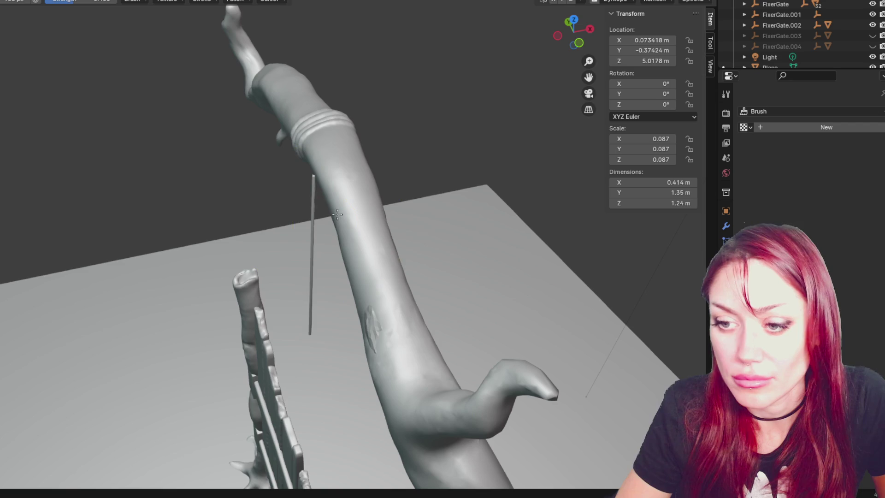
{"action": "mouse_move", "coordinate": [381, 336]}
{"action": "middle_mouse_down"}
{"action": "mouse_move", "coordinate": [437, 298]}
{"action": "mouse_move", "coordinate": [380, 221]}
{"action": "middle_mouse_up"}
{"action": "scroll", "coordinate": [380, 222], "scroll_direction": "up", "scroll_amount": 3}
{"action": "mouse_move", "coordinate": [371, 198]}
{"action": "left_mouse_down"}
{"action": "mouse_move", "coordinate": [361, 178]}
{"action": "mouse_move", "coordinate": [321, 158]}
{"action": "mouse_move", "coordinate": [333, 175]}
{"action": "mouse_move", "coordinate": [362, 172]}
{"action": "left_mouse_up"}
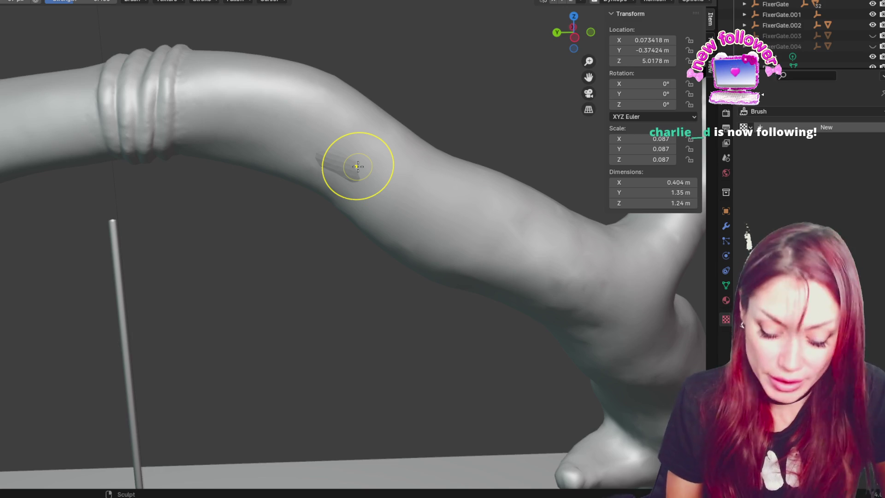
{"action": "mouse_move", "coordinate": [362, 174]}
{"action": "left_mouse_down"}
{"action": "mouse_move", "coordinate": [368, 175]}
{"action": "mouse_move", "coordinate": [347, 176]}
{"action": "left_mouse_up"}
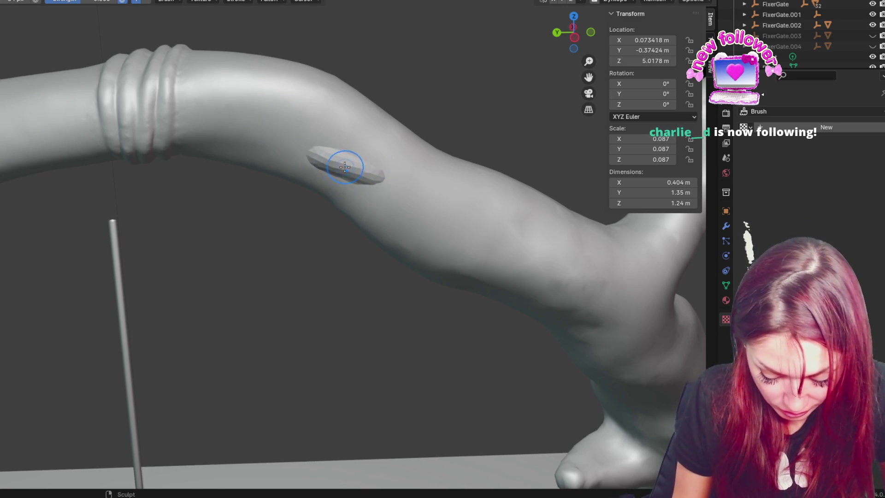
- Lengthen the blob into a vine strand along the trunk
{"action": "middle_click_drag", "start_coordinate": [366, 168], "coordinate": [409, 198]}
{"action": "left_click_drag", "start_coordinate": [409, 198], "coordinate": [414, 178]}
{"action": "mouse_move", "coordinate": [415, 178]}
{"action": "middle_mouse_down"}
{"action": "mouse_move", "coordinate": [528, 227]}
{"action": "mouse_move", "coordinate": [530, 282]}
{"action": "middle_mouse_up"}
{"action": "left_click_drag", "start_coordinate": [530, 281], "coordinate": [549, 290]}
{"action": "left_click_drag", "start_coordinate": [589, 313], "coordinate": [595, 319]}
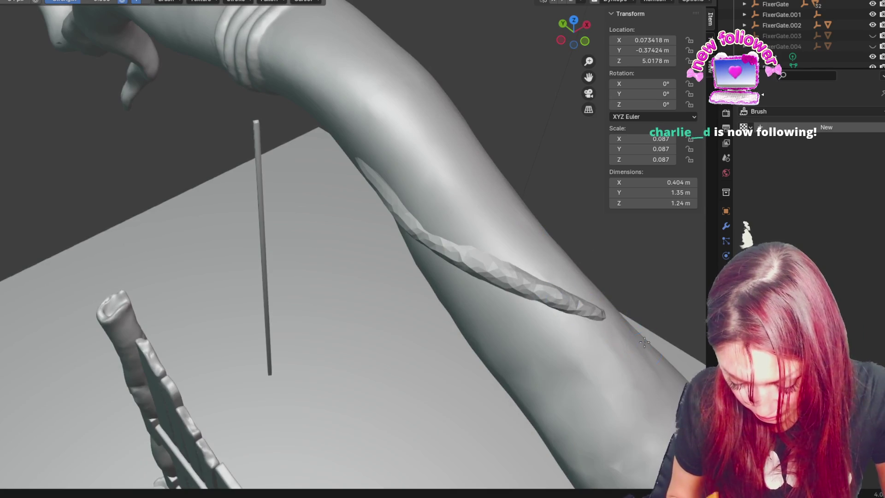
{"action": "middle_click_drag", "start_coordinate": [595, 319], "coordinate": [360, 141]}
{"action": "left_click_drag", "start_coordinate": [360, 140], "coordinate": [422, 127]}
- Smooth and flatten the vine strand, checking it around the trunk
{"action": "middle_click_drag", "start_coordinate": [453, 122], "coordinate": [385, 116]}
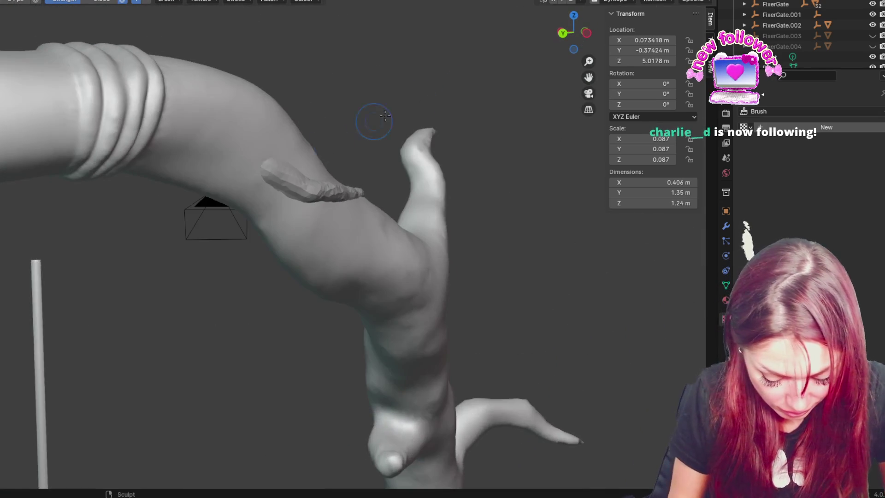
{"action": "mouse_move", "coordinate": [212, 185]}
{"action": "middle_mouse_down"}
{"action": "mouse_move", "coordinate": [571, 264]}
{"action": "mouse_move", "coordinate": [630, 227]}
{"action": "middle_mouse_up"}
{"action": "left_click_drag", "start_coordinate": [387, 180], "coordinate": [489, 222], "text": "shift"}
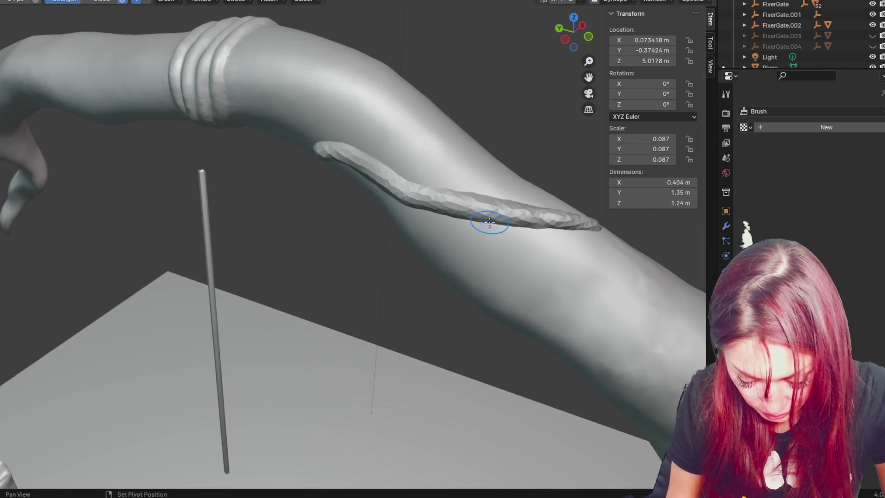
{"action": "middle_click_drag", "start_coordinate": [411, 196], "coordinate": [446, 192]}
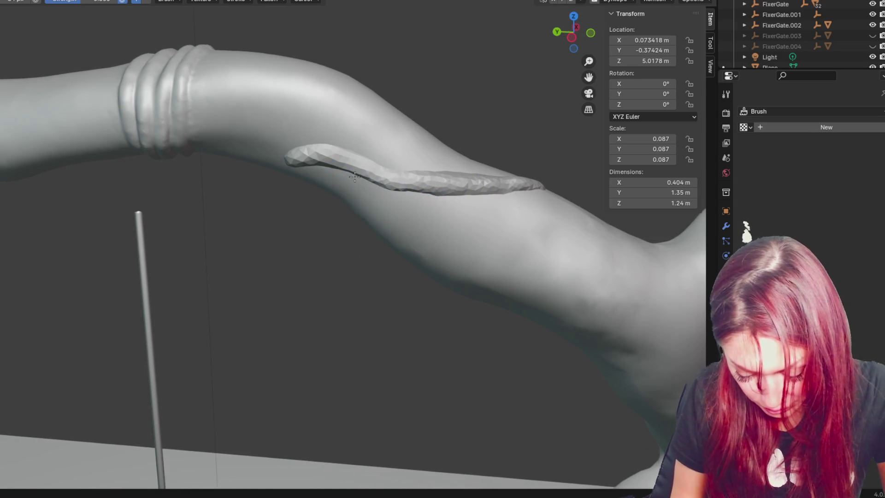
{"action": "middle_click_drag", "start_coordinate": [517, 200], "coordinate": [464, 220]}
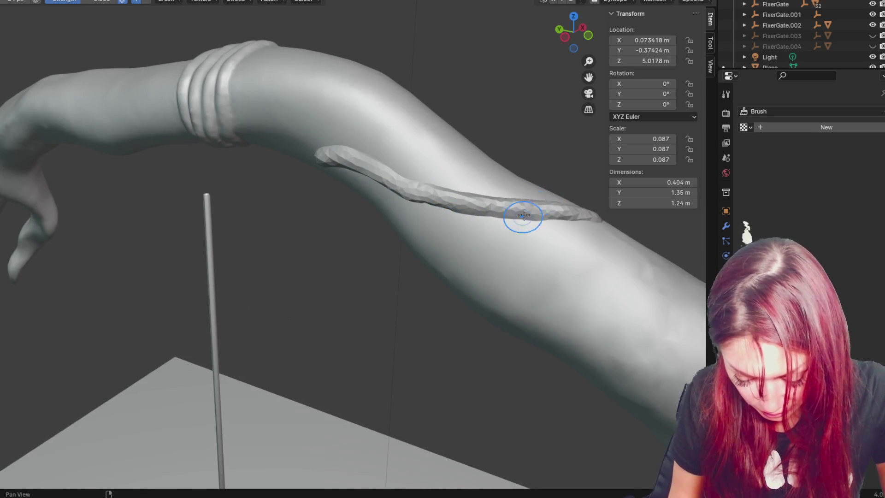
{"action": "middle_click_drag", "start_coordinate": [522, 214], "coordinate": [431, 188]}
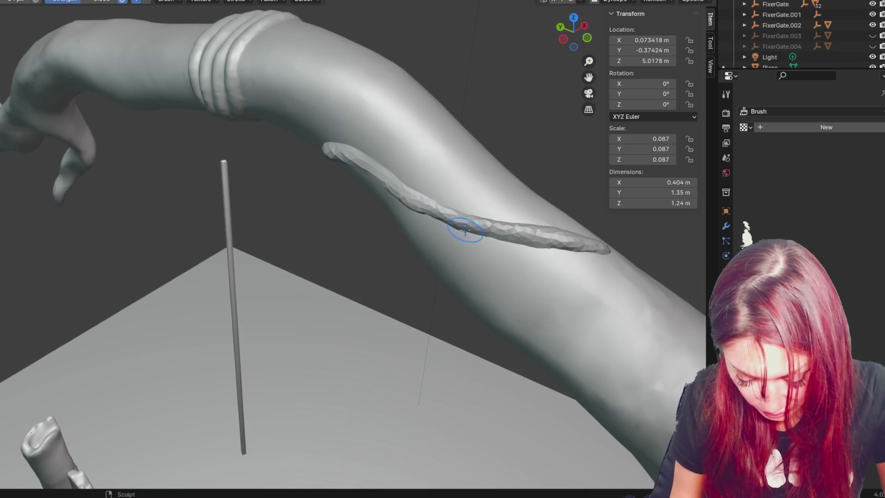
{"action": "middle_click_drag", "start_coordinate": [465, 229], "coordinate": [477, 206]}
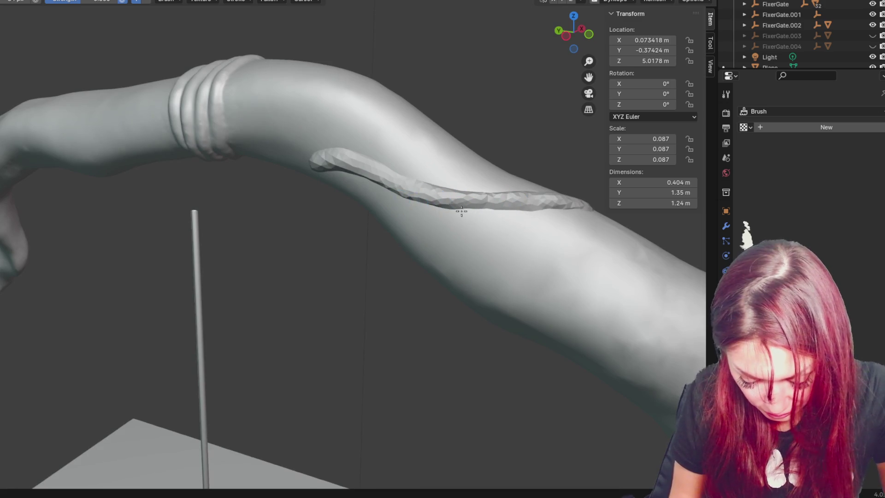
{"action": "middle_click_drag", "start_coordinate": [435, 217], "coordinate": [286, 187]}
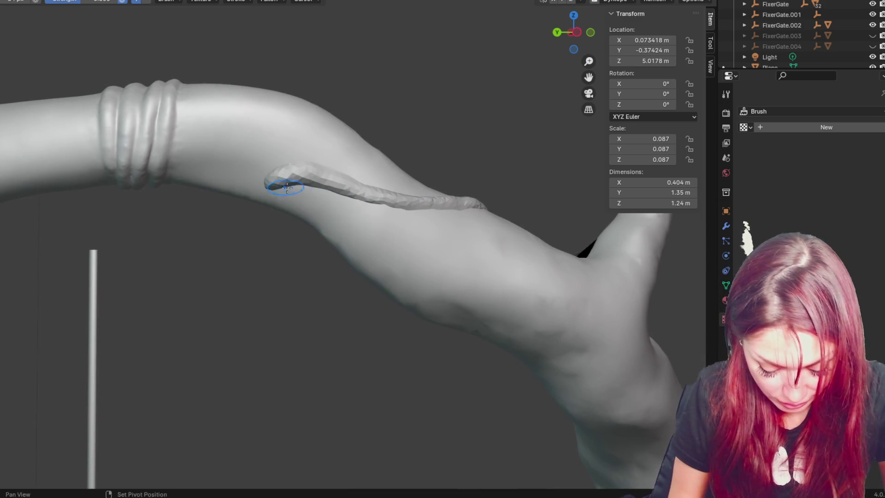
- Smooth the tip of the vine strand with the Smooth brush
{"action": "key", "text": "g"}
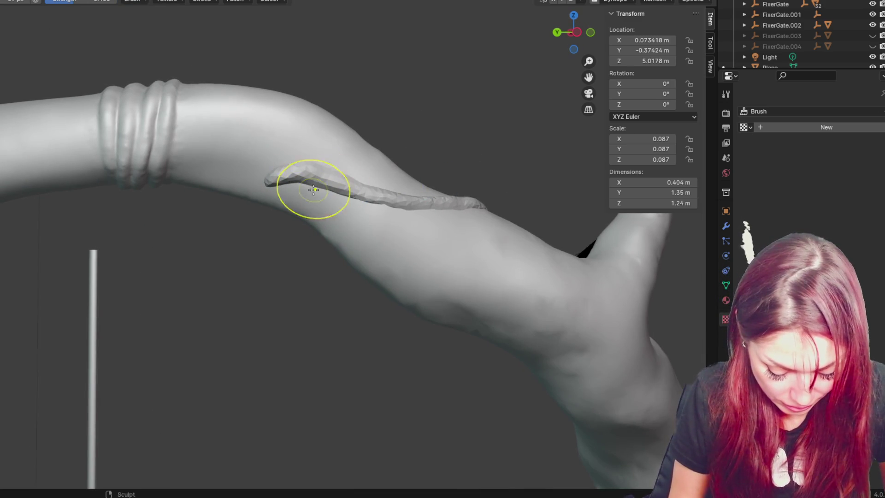
{"action": "middle_click_drag", "start_coordinate": [418, 216], "coordinate": [412, 204]}
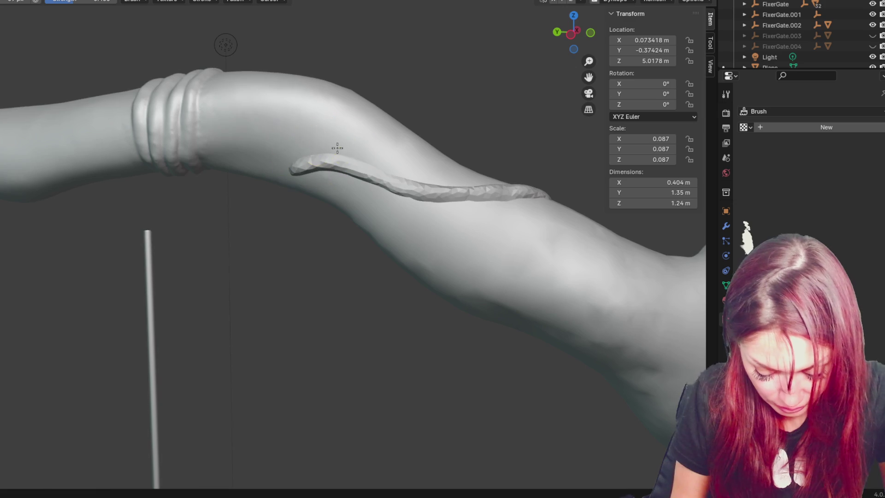
{"action": "middle_click_drag", "start_coordinate": [655, 258], "coordinate": [603, 300]}
{"action": "key", "text": "s"}
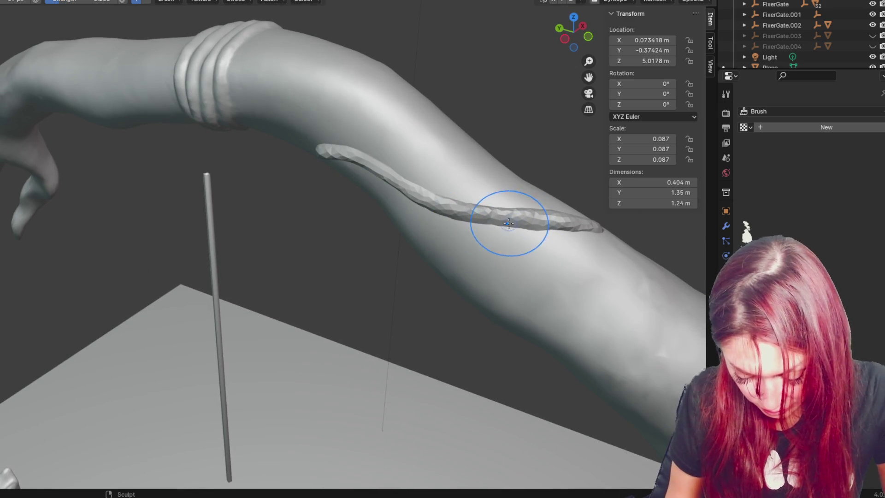
{"action": "left_click_drag", "start_coordinate": [555, 228], "coordinate": [536, 223]}
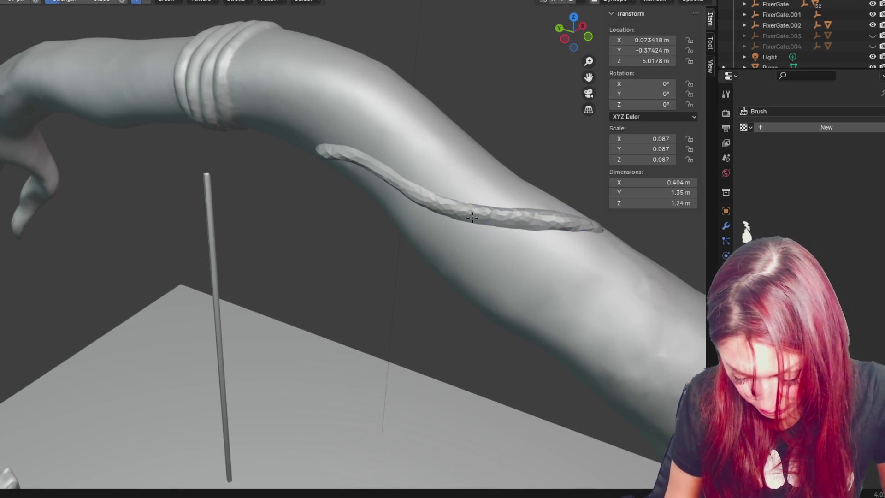
- Enlarge the brush and pull a twisted strand down around the lower trunk
{"action": "middle_click_drag", "start_coordinate": [403, 156], "coordinate": [115, 133], "text": "shift"}
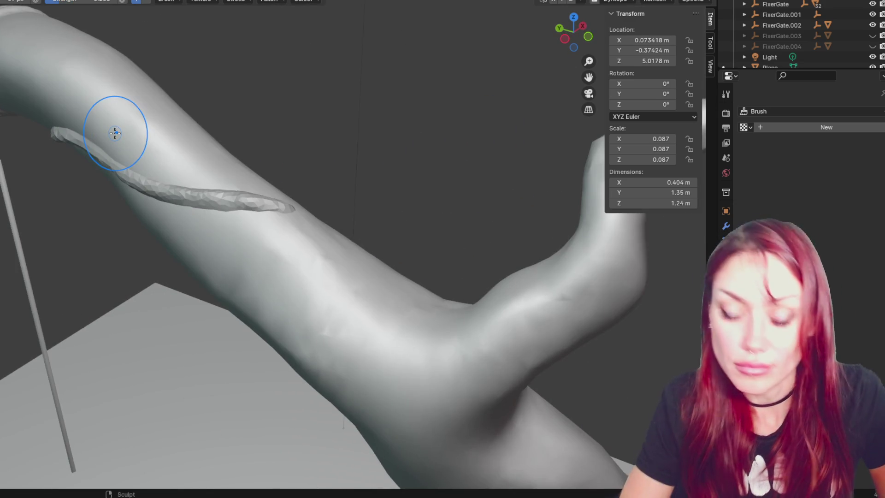
{"action": "middle_click_drag", "start_coordinate": [292, 221], "coordinate": [237, 277]}
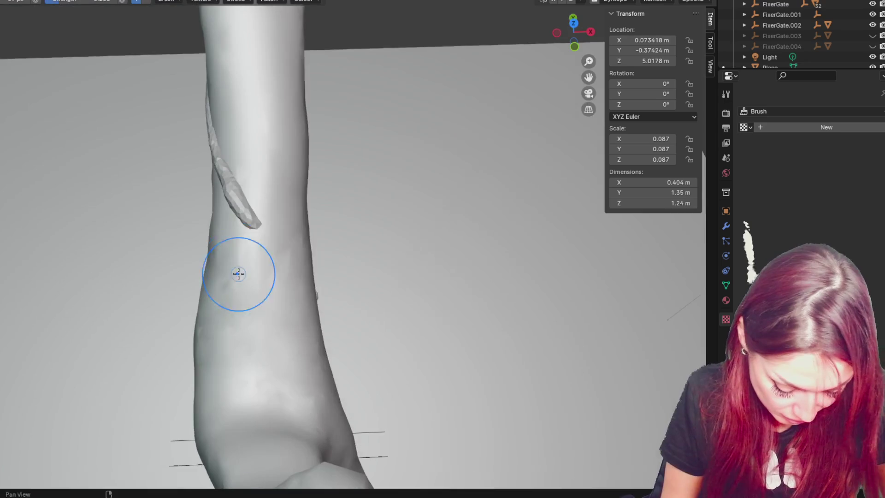
{"action": "middle_click_drag", "start_coordinate": [281, 257], "coordinate": [259, 207]}
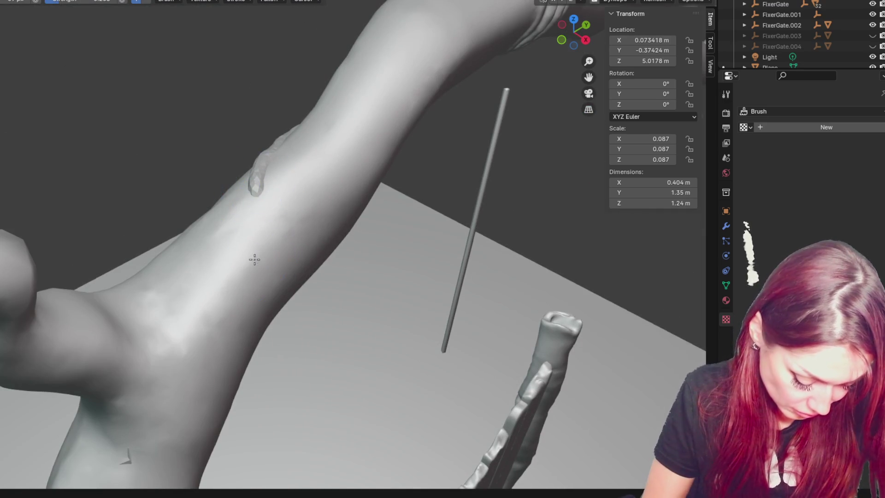
{"action": "key", "text": "c"}
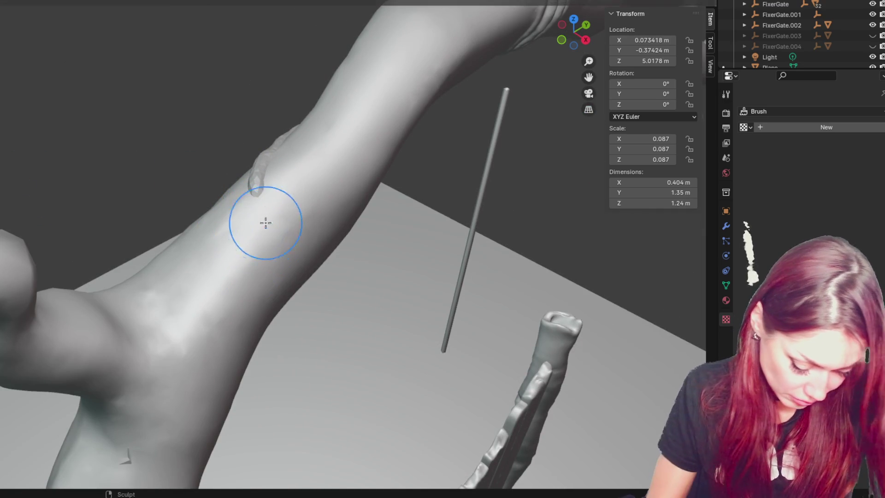
{"action": "middle_click_drag", "start_coordinate": [258, 220], "coordinate": [265, 255]}
{"action": "mouse_move", "coordinate": [265, 256]}
{"action": "left_mouse_down"}
{"action": "mouse_move", "coordinate": [245, 238]}
{"action": "mouse_move", "coordinate": [222, 313]}
{"action": "left_mouse_up"}
{"action": "mouse_move", "coordinate": [222, 314]}
{"action": "middle_mouse_down"}
{"action": "mouse_move", "coordinate": [205, 296]}
{"action": "mouse_move", "coordinate": [178, 316]}
{"action": "middle_mouse_up"}
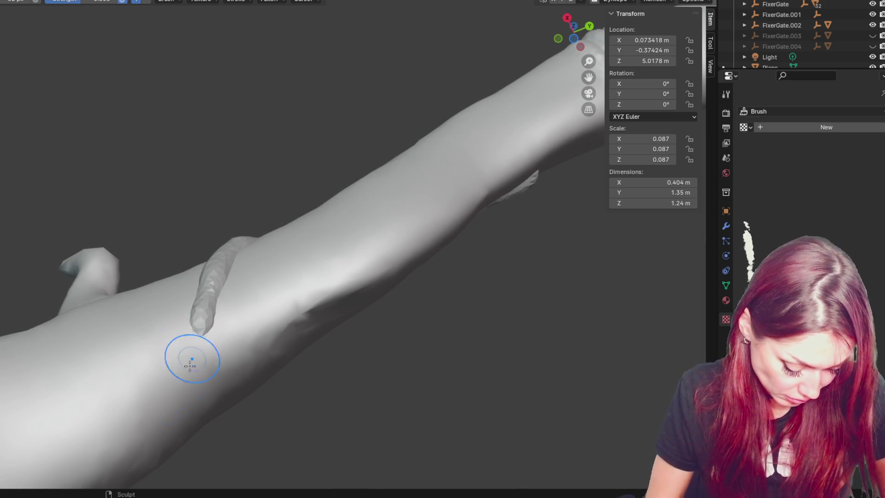
{"action": "left_click_drag", "start_coordinate": [181, 406], "coordinate": [172, 428]}
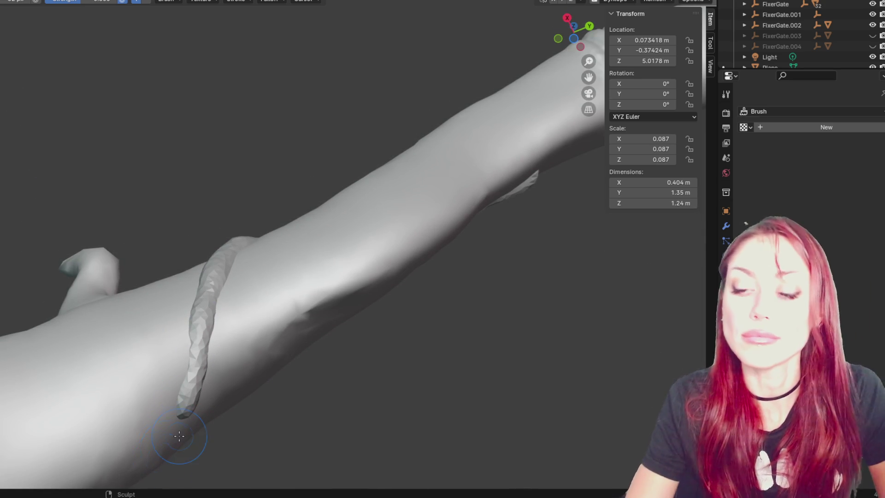
{"action": "scroll", "coordinate": [356, 118], "scroll_direction": "down", "scroll_amount": 5}
{"action": "mouse_move", "coordinate": [355, 119]}
{"action": "middle_mouse_down"}
{"action": "mouse_move", "coordinate": [444, 251]}
{"action": "mouse_move", "coordinate": [622, 213]}
{"action": "mouse_move", "coordinate": [657, 169]}
{"action": "mouse_move", "coordinate": [292, 267]}
{"action": "middle_mouse_up"}
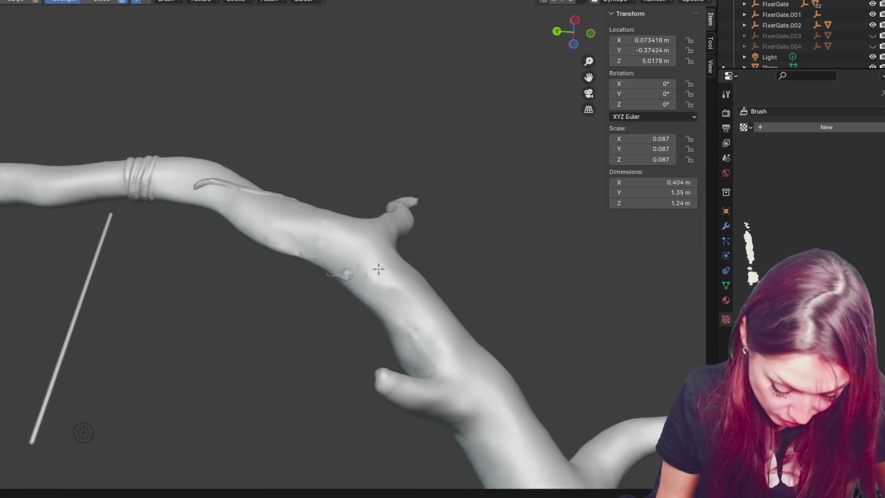
- Stroke the bump below the fork into a short curled strand and inspect its fold
{"action": "mouse_move", "coordinate": [373, 274]}
{"action": "left_mouse_down"}
{"action": "mouse_move", "coordinate": [348, 273]}
{"action": "mouse_move", "coordinate": [366, 274]}
{"action": "left_mouse_up"}
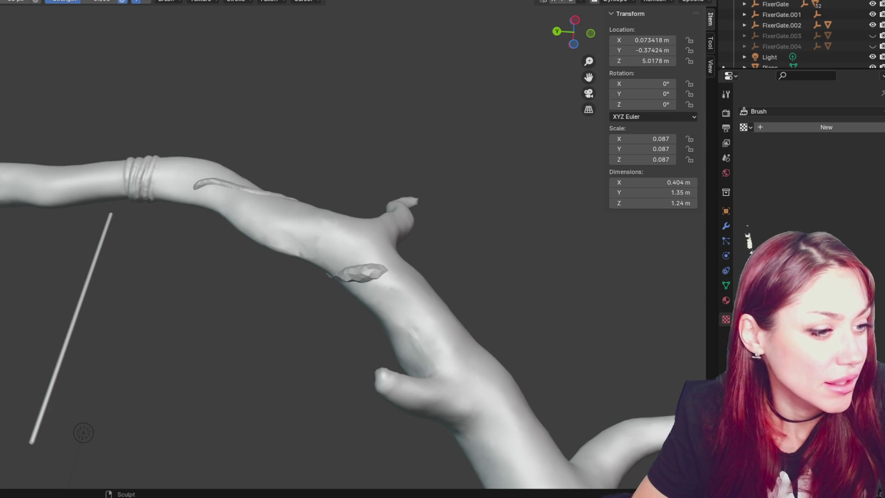
{"action": "mouse_move", "coordinate": [160, 312]}
{"action": "middle_mouse_down"}
{"action": "mouse_move", "coordinate": [362, 282]}
{"action": "mouse_move", "coordinate": [440, 234]}
{"action": "mouse_move", "coordinate": [306, 154]}
{"action": "mouse_move", "coordinate": [315, 150]}
{"action": "mouse_move", "coordinate": [352, 283]}
{"action": "middle_mouse_up"}
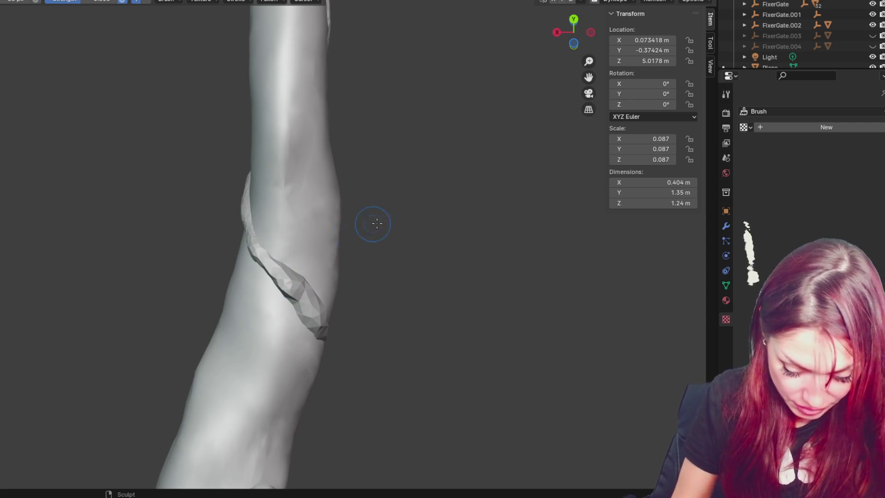
{"action": "mouse_move", "coordinate": [302, 298]}
{"action": "middle_mouse_down"}
{"action": "mouse_move", "coordinate": [293, 303]}
{"action": "mouse_move", "coordinate": [374, 393]}
{"action": "middle_mouse_up"}
{"action": "middle_click_drag", "start_coordinate": [302, 335], "coordinate": [274, 287]}
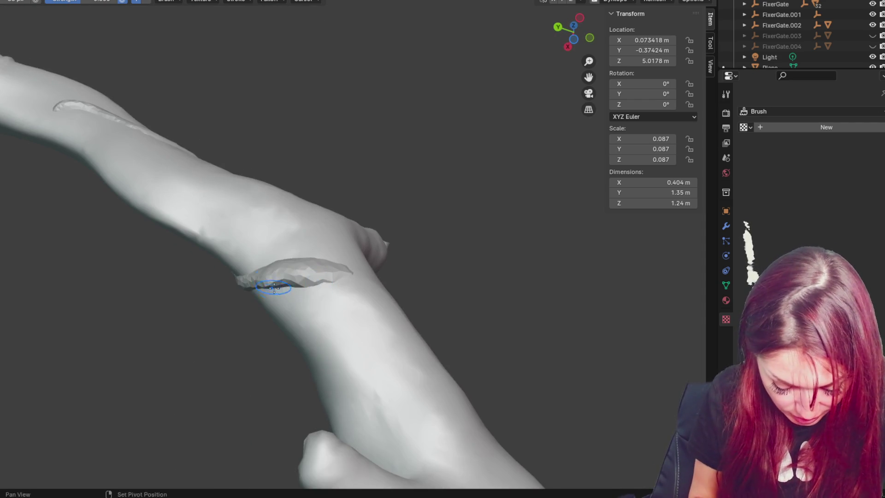
{"action": "mouse_move", "coordinate": [331, 277]}
{"action": "middle_mouse_down"}
{"action": "mouse_move", "coordinate": [352, 320]}
{"action": "mouse_move", "coordinate": [300, 287]}
{"action": "mouse_move", "coordinate": [283, 235]}
{"action": "mouse_move", "coordinate": [340, 310]}
{"action": "mouse_move", "coordinate": [241, 355]}
{"action": "mouse_move", "coordinate": [362, 304]}
{"action": "mouse_move", "coordinate": [332, 333]}
{"action": "middle_mouse_up"}
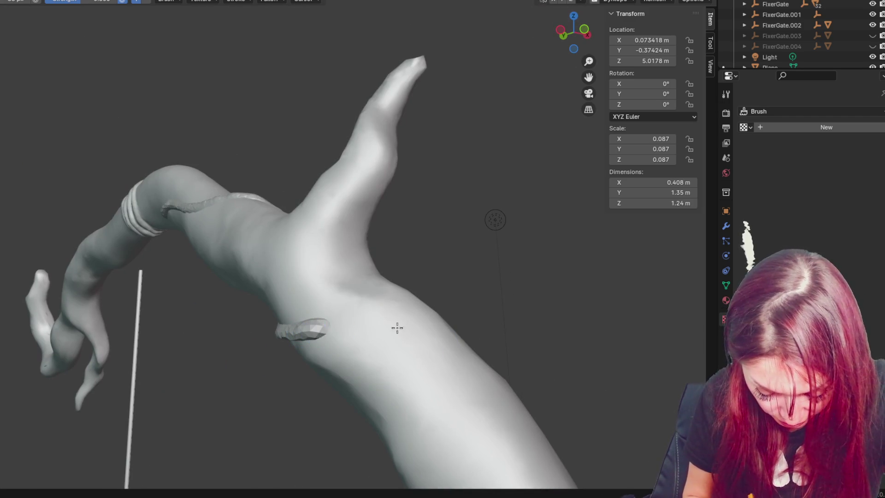
- Extend the short vine strand around the trunk below the branch
{"action": "left_click_drag", "start_coordinate": [343, 326], "coordinate": [392, 328]}
{"action": "mouse_move", "coordinate": [454, 346]}
{"action": "middle_mouse_down"}
{"action": "mouse_move", "coordinate": [365, 346]}
{"action": "mouse_move", "coordinate": [385, 379]}
{"action": "mouse_move", "coordinate": [365, 469]}
{"action": "mouse_move", "coordinate": [348, 342]}
{"action": "middle_mouse_up"}
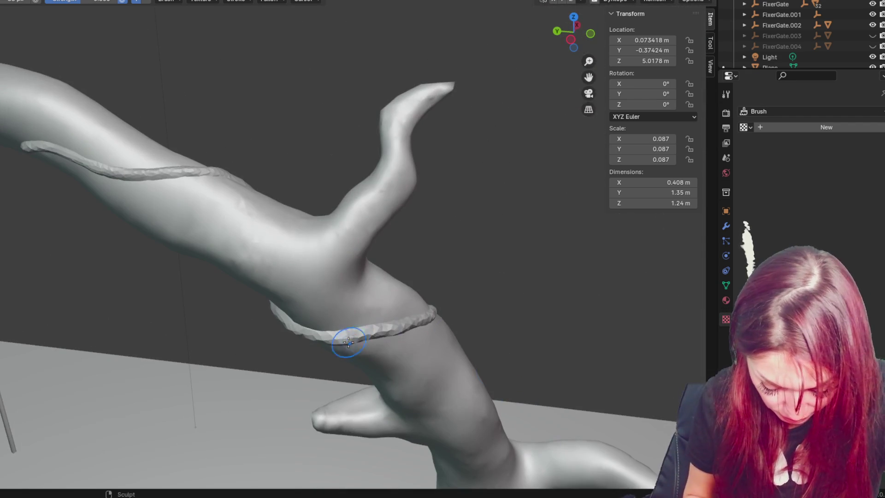
{"action": "middle_click_drag", "start_coordinate": [479, 322], "coordinate": [437, 372]}
{"action": "middle_click_drag", "start_coordinate": [269, 340], "coordinate": [326, 418]}
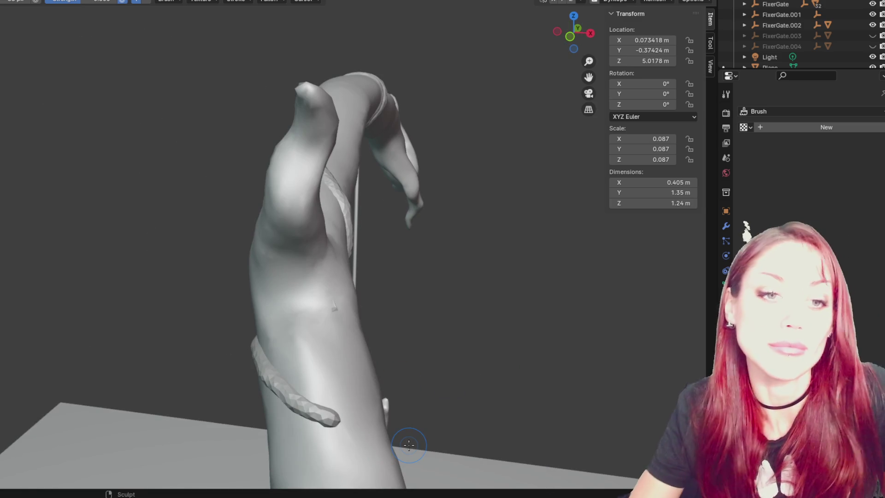
{"action": "middle_click_drag", "start_coordinate": [372, 326], "coordinate": [215, 126], "text": "shift"}
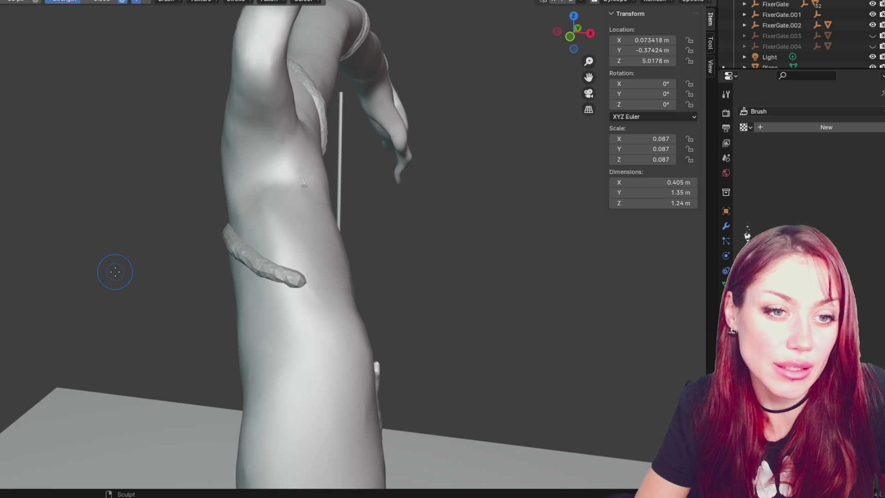
{"action": "mouse_move", "coordinate": [260, 290]}
{"action": "middle_mouse_down"}
{"action": "mouse_move", "coordinate": [168, 171]}
{"action": "mouse_move", "coordinate": [308, 164]}
{"action": "mouse_move", "coordinate": [346, 130]}
{"action": "mouse_move", "coordinate": [263, 231]}
{"action": "mouse_move", "coordinate": [328, 193]}
{"action": "middle_mouse_up"}
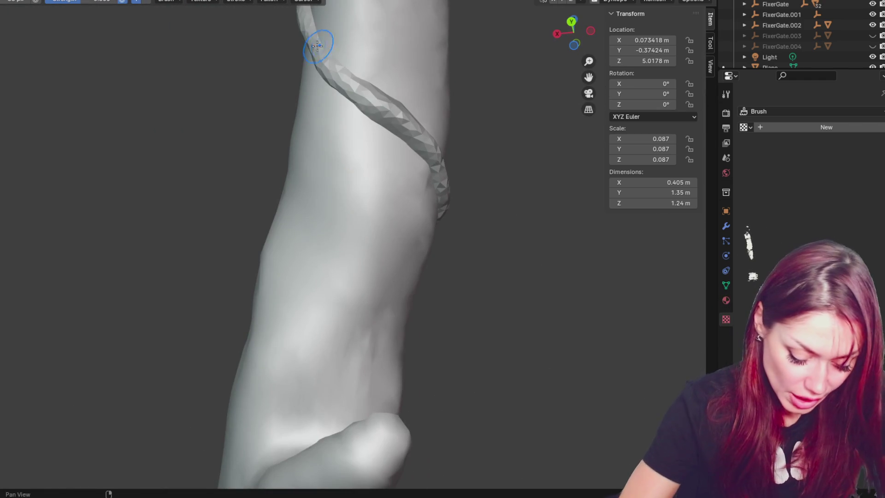
- Lightly smooth the wrapped strand and check it from other sides
{"action": "middle_click_drag", "start_coordinate": [317, 46], "coordinate": [375, 89]}
{"action": "mouse_move", "coordinate": [370, 48]}
{"action": "middle_mouse_down"}
{"action": "mouse_move", "coordinate": [401, 89]}
{"action": "mouse_move", "coordinate": [415, 134]}
{"action": "mouse_move", "coordinate": [355, 148]}
{"action": "mouse_move", "coordinate": [300, 90]}
{"action": "mouse_move", "coordinate": [336, 93]}
{"action": "mouse_move", "coordinate": [300, 91]}
{"action": "mouse_move", "coordinate": [317, 122]}
{"action": "mouse_move", "coordinate": [300, 183]}
{"action": "mouse_move", "coordinate": [178, 184]}
{"action": "middle_mouse_up"}
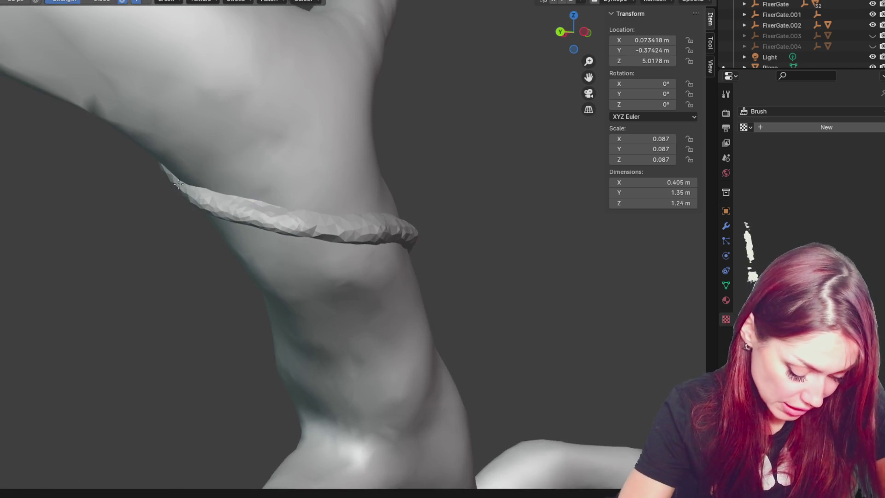
{"action": "mouse_move", "coordinate": [324, 224]}
{"action": "left_mouse_down", "text": "shift"}
{"action": "mouse_move", "coordinate": [326, 174]}
{"action": "mouse_move", "coordinate": [249, 219]}
{"action": "left_mouse_up", "text": "shift"}
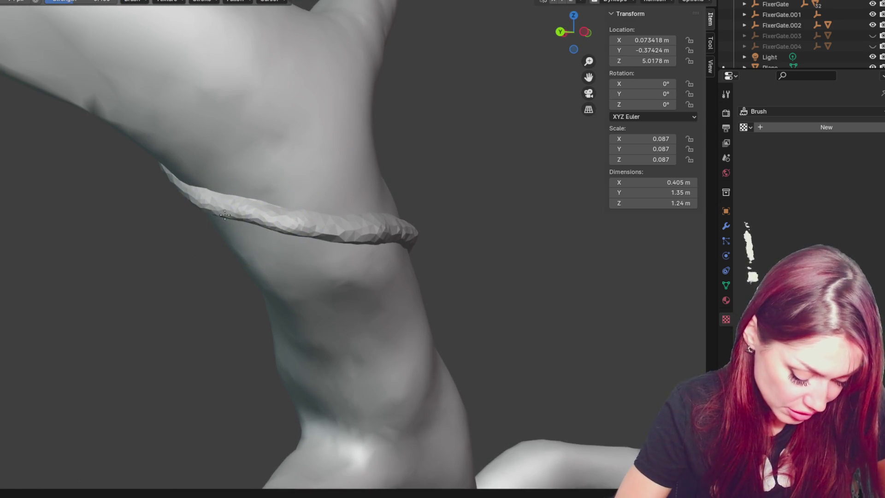
{"action": "mouse_move", "coordinate": [292, 226]}
{"action": "middle_mouse_down"}
{"action": "mouse_move", "coordinate": [263, 277]}
{"action": "mouse_move", "coordinate": [343, 247]}
{"action": "mouse_move", "coordinate": [267, 286]}
{"action": "mouse_move", "coordinate": [312, 281]}
{"action": "middle_mouse_up"}
{"action": "middle_click_drag", "start_coordinate": [368, 301], "coordinate": [214, 323]}
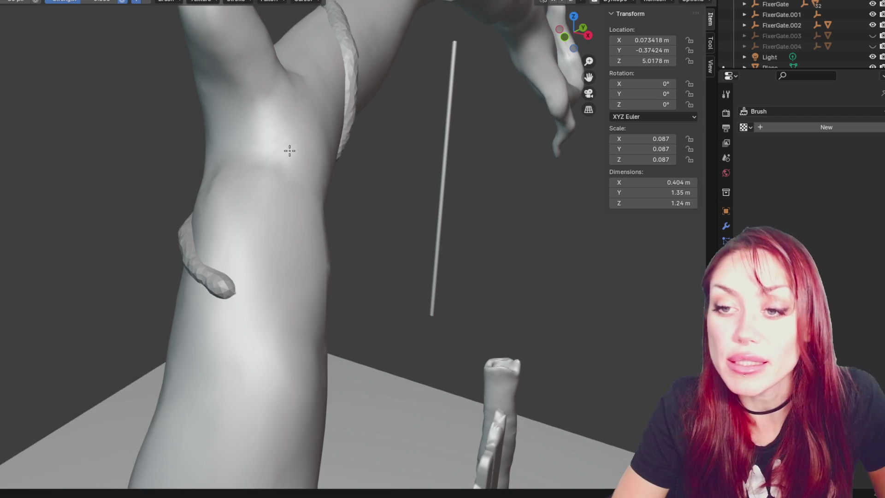
- Orbit around the trunk and upper branch to inspect the vine wrapping
{"action": "scroll", "coordinate": [290, 151], "scroll_direction": "down", "scroll_amount": 5}
{"action": "middle_click_drag", "start_coordinate": [289, 151], "coordinate": [351, 131]}
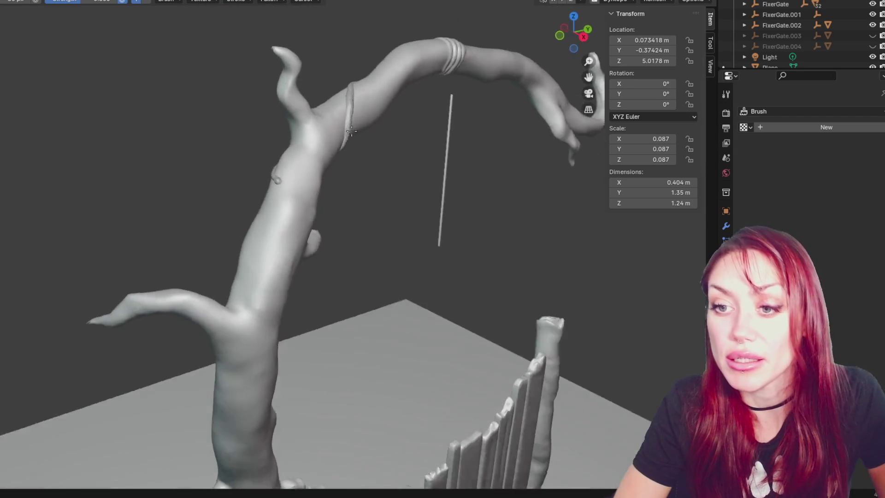
{"action": "scroll", "coordinate": [324, 137], "scroll_direction": "up", "scroll_amount": 3}
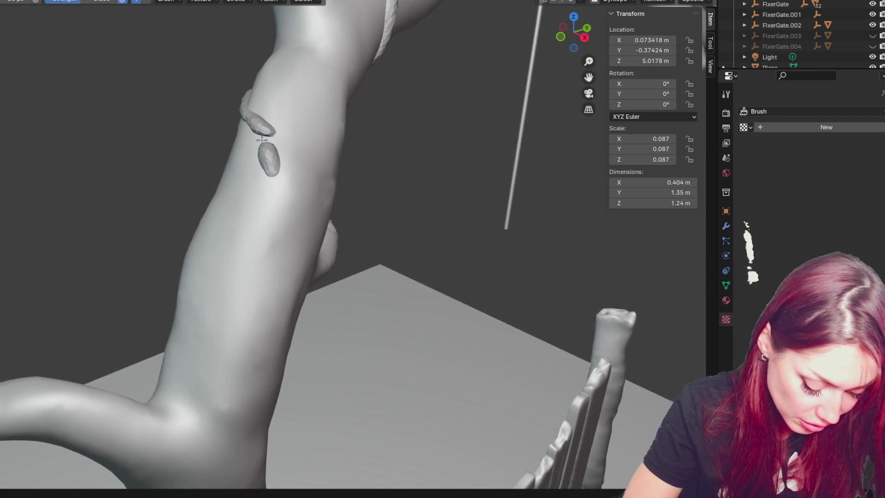
{"action": "middle_click_drag", "start_coordinate": [268, 136], "coordinate": [272, 146]}
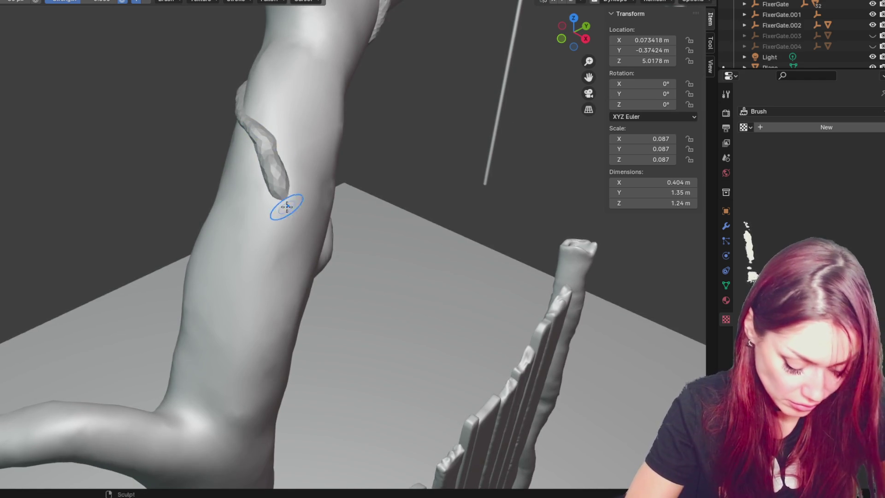
{"action": "middle_click_drag", "start_coordinate": [282, 207], "coordinate": [268, 171]}
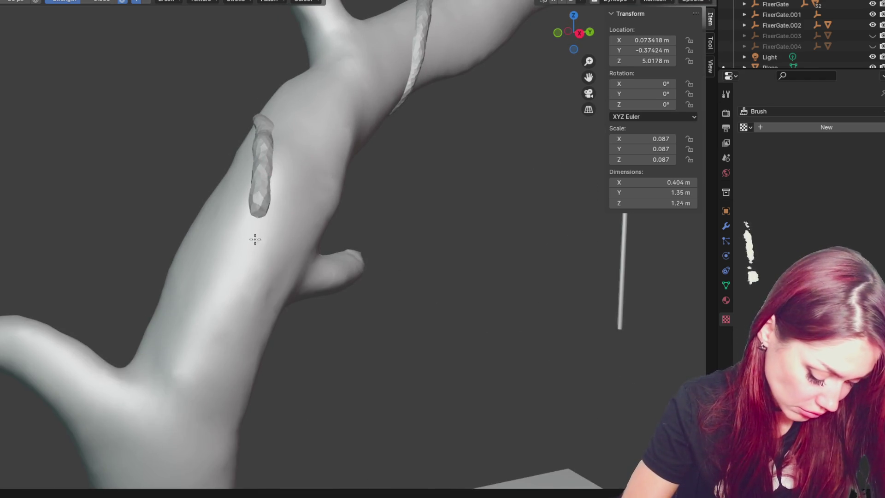
{"action": "middle_click_drag", "start_coordinate": [255, 239], "coordinate": [250, 199]}
{"action": "middle_click_drag", "start_coordinate": [249, 259], "coordinate": [252, 224]}
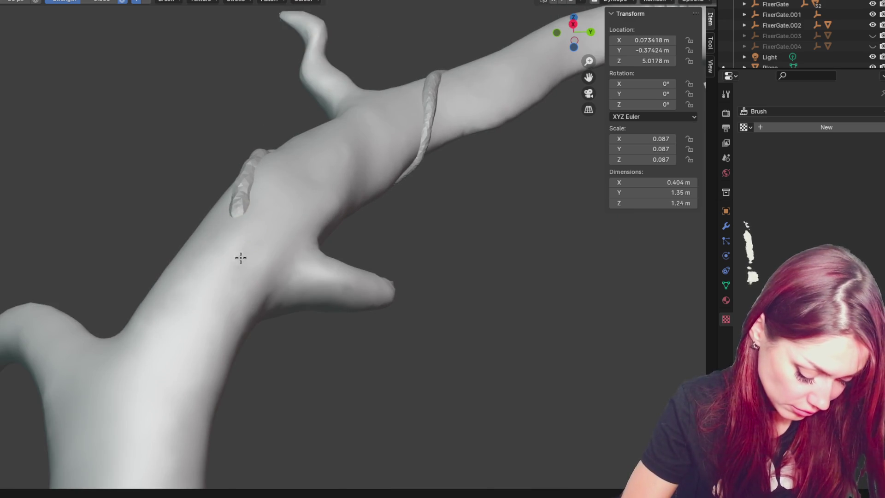
{"action": "mouse_move", "coordinate": [230, 260]}
{"action": "middle_mouse_down"}
{"action": "mouse_move", "coordinate": [230, 211]}
{"action": "mouse_move", "coordinate": [214, 263]}
{"action": "middle_mouse_up"}
{"action": "middle_click_drag", "start_coordinate": [219, 295], "coordinate": [217, 249]}
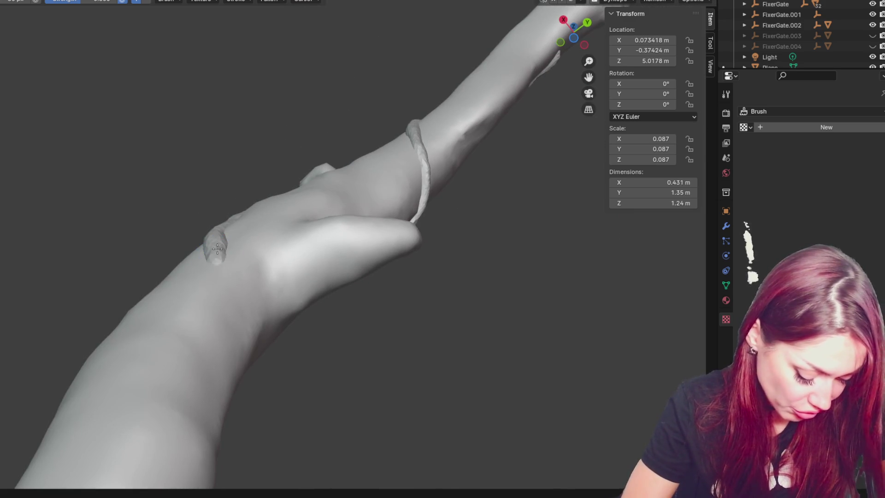
{"action": "middle_click_drag", "start_coordinate": [225, 315], "coordinate": [217, 259]}
- Frame the whole arched tree, including the side limb, and display it in wireframe
{"action": "middle_click_drag", "start_coordinate": [248, 307], "coordinate": [256, 356]}
{"action": "mouse_move", "coordinate": [397, 343]}
{"action": "middle_mouse_down"}
{"action": "mouse_move", "coordinate": [356, 332]}
{"action": "mouse_move", "coordinate": [374, 368]}
{"action": "middle_mouse_up"}
{"action": "middle_click_drag", "start_coordinate": [419, 407], "coordinate": [377, 368]}
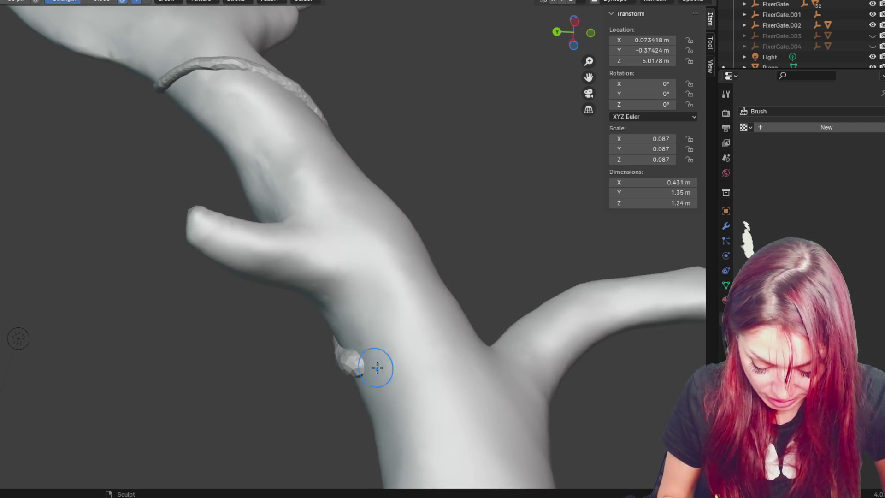
{"action": "mouse_move", "coordinate": [438, 382]}
{"action": "middle_mouse_down"}
{"action": "mouse_move", "coordinate": [277, 292]}
{"action": "mouse_move", "coordinate": [458, 312]}
{"action": "mouse_move", "coordinate": [427, 352]}
{"action": "mouse_move", "coordinate": [352, 267]}
{"action": "middle_mouse_up"}
{"action": "key", "text": "shift+z"}
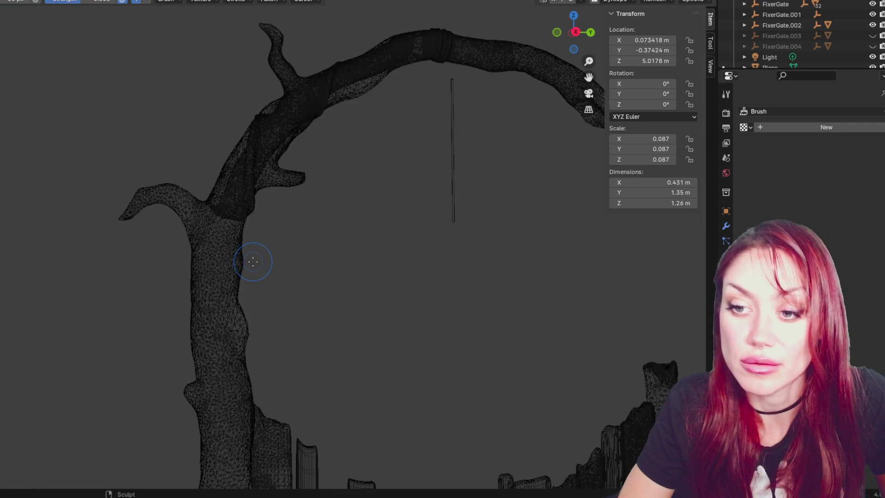
- Sculpt a stroke at the branch junction, then bring the trunk below it into view
{"action": "mouse_move", "coordinate": [206, 210]}
{"action": "left_mouse_down"}
{"action": "mouse_move", "coordinate": [229, 204]}
{"action": "mouse_move", "coordinate": [207, 222]}
{"action": "mouse_move", "coordinate": [218, 222]}
{"action": "left_mouse_up"}
{"action": "mouse_move", "coordinate": [211, 234]}
{"action": "middle_mouse_down"}
{"action": "mouse_move", "coordinate": [296, 247]}
{"action": "mouse_move", "coordinate": [429, 234]}
{"action": "mouse_move", "coordinate": [411, 143]}
{"action": "middle_mouse_up"}
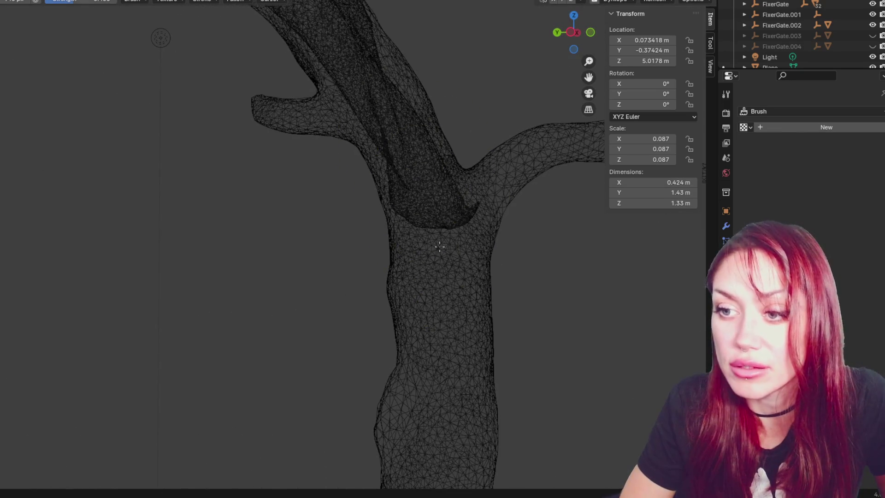
{"action": "mouse_move", "coordinate": [439, 198]}
{"action": "middle_mouse_down"}
{"action": "mouse_move", "coordinate": [450, 198]}
{"action": "mouse_move", "coordinate": [371, 205]}
{"action": "mouse_move", "coordinate": [348, 220]}
{"action": "middle_mouse_up"}
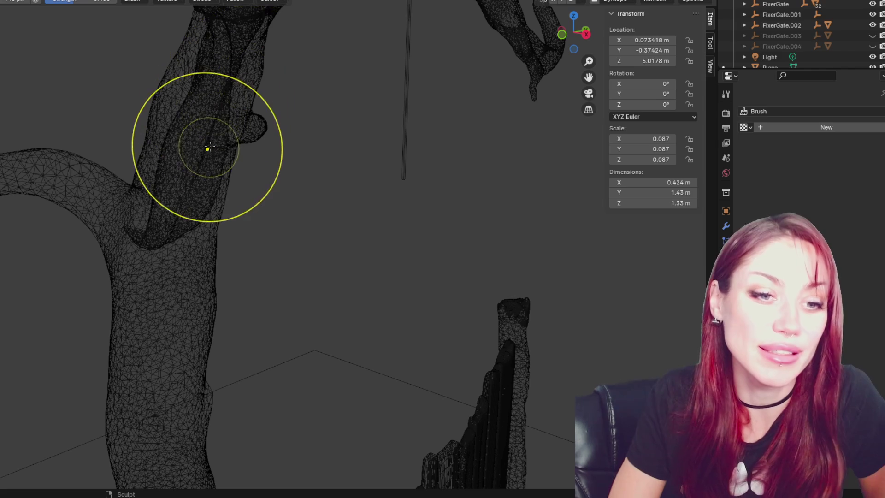
{"action": "mouse_move", "coordinate": [174, 234]}
{"action": "middle_mouse_down"}
{"action": "mouse_move", "coordinate": [223, 237]}
{"action": "mouse_move", "coordinate": [190, 248]}
{"action": "mouse_move", "coordinate": [255, 299]}
{"action": "mouse_move", "coordinate": [162, 295]}
{"action": "mouse_move", "coordinate": [233, 286]}
{"action": "middle_mouse_up"}
{"action": "scroll", "coordinate": [191, 246], "scroll_direction": "up", "scroll_amount": 1}
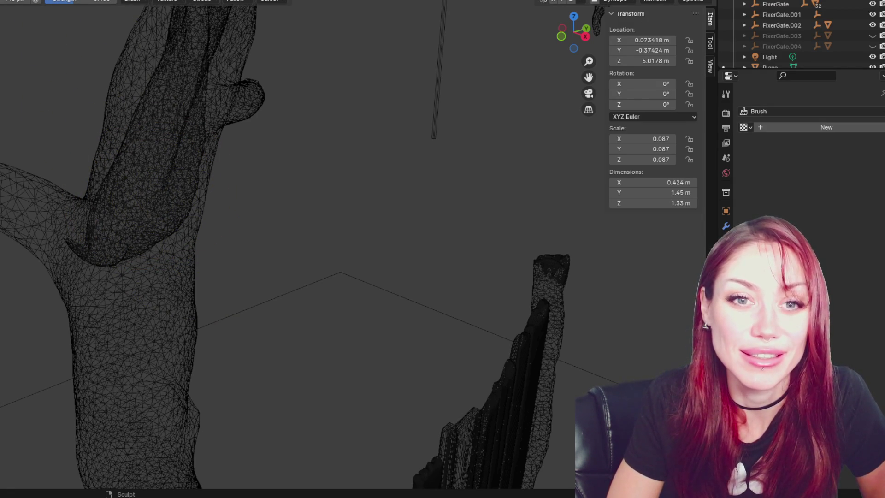
{"action": "middle_click_drag", "start_coordinate": [103, 247], "coordinate": [124, 226]}
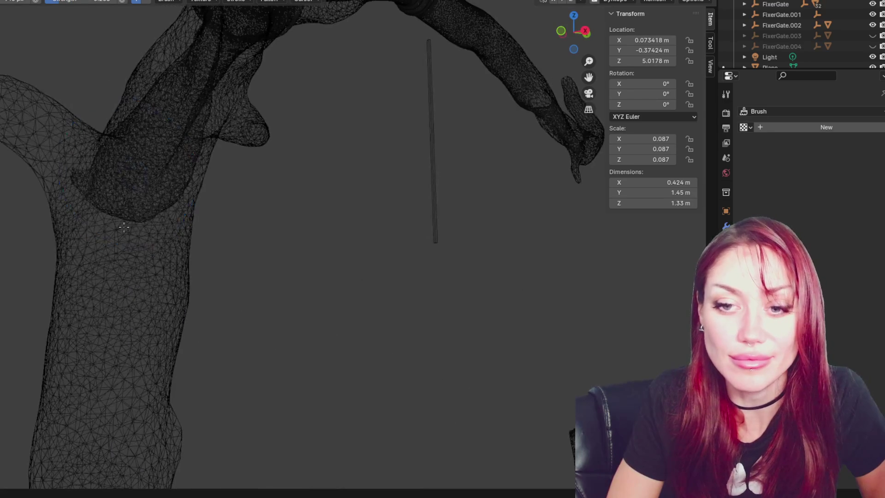
{"action": "mouse_move", "coordinate": [131, 180]}
{"action": "middle_mouse_down"}
{"action": "mouse_move", "coordinate": [180, 141]}
{"action": "mouse_move", "coordinate": [158, 178]}
{"action": "mouse_move", "coordinate": [184, 120]}
{"action": "mouse_move", "coordinate": [415, 198]}
{"action": "middle_mouse_up"}
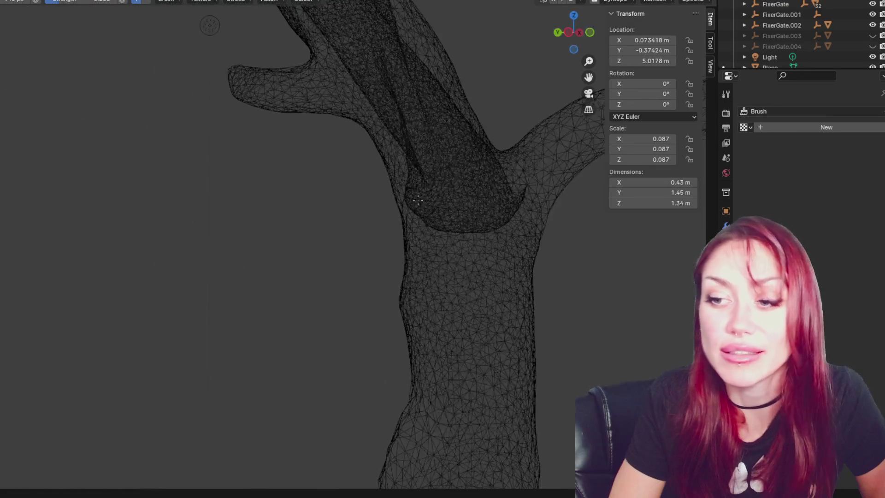
- Build up a bulge in the dark region below the fork, then undo those strokes
{"action": "mouse_move", "coordinate": [485, 185]}
{"action": "left_mouse_down"}
{"action": "mouse_move", "coordinate": [465, 203]}
{"action": "mouse_move", "coordinate": [454, 243]}
{"action": "mouse_move", "coordinate": [470, 203]}
{"action": "left_mouse_up"}
{"action": "middle_click_drag", "start_coordinate": [470, 203], "coordinate": [291, 122]}
{"action": "mouse_move", "coordinate": [292, 122]}
{"action": "left_mouse_down"}
{"action": "mouse_move", "coordinate": [287, 114]}
{"action": "mouse_move", "coordinate": [306, 148]}
{"action": "left_mouse_up"}
{"action": "mouse_move", "coordinate": [306, 148]}
{"action": "middle_mouse_down"}
{"action": "mouse_move", "coordinate": [327, 110]}
{"action": "mouse_move", "coordinate": [365, 73]}
{"action": "middle_mouse_up"}
{"action": "left_click_drag", "start_coordinate": [364, 74], "coordinate": [368, 69]}
{"action": "key", "text": "ctrl+z"}
- Try another upward bulge stroke on the trunk and undo it again
{"action": "mouse_move", "coordinate": [369, 63]}
{"action": "middle_mouse_down"}
{"action": "mouse_move", "coordinate": [430, 95]}
{"action": "mouse_move", "coordinate": [494, 267]}
{"action": "middle_mouse_up"}
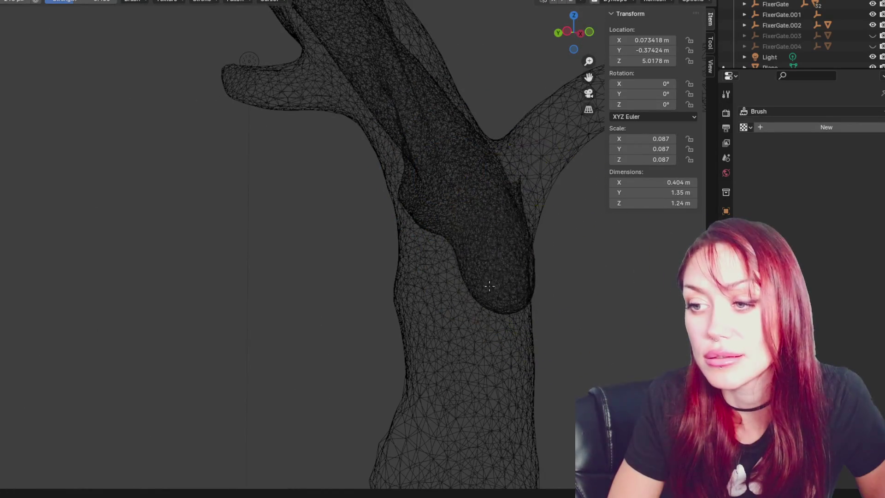
{"action": "mouse_move", "coordinate": [423, 281]}
{"action": "left_mouse_down"}
{"action": "mouse_move", "coordinate": [477, 245]}
{"action": "mouse_move", "coordinate": [533, 161]}
{"action": "left_mouse_up"}
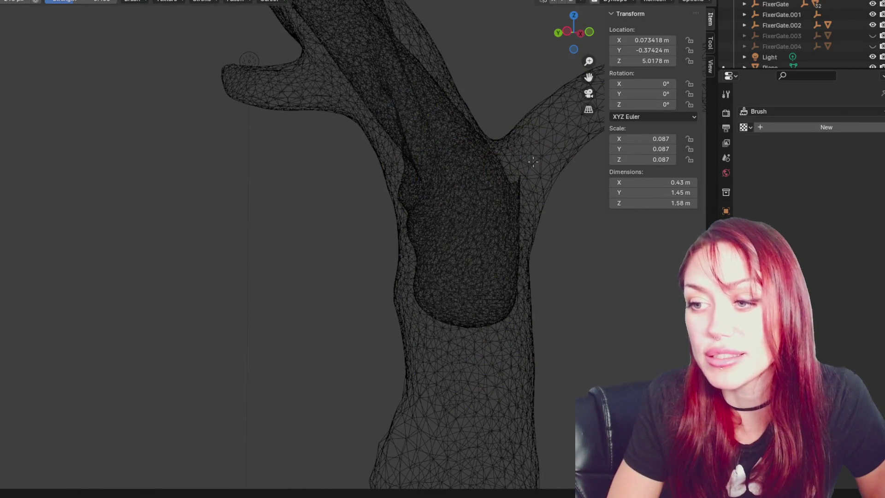
{"action": "scroll", "coordinate": [480, 130], "scroll_direction": "down", "scroll_amount": 3}
{"action": "mouse_move", "coordinate": [480, 130]}
{"action": "middle_mouse_down"}
{"action": "mouse_move", "coordinate": [284, 109]}
{"action": "mouse_move", "coordinate": [372, 135]}
{"action": "mouse_move", "coordinate": [356, 192]}
{"action": "middle_mouse_up"}
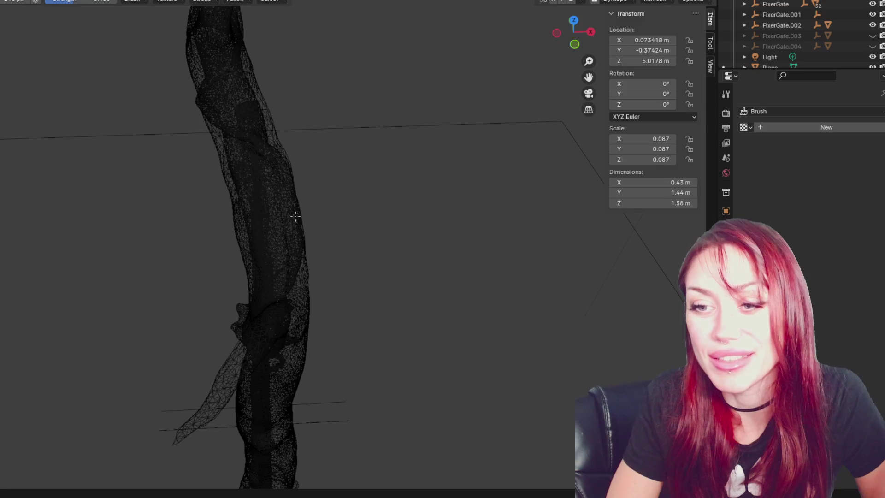
{"action": "key", "text": "ctrl+z"}
- Add a raised bulge to the front of the trunk and enlarge it downward
{"action": "mouse_move", "coordinate": [411, 206]}
{"action": "middle_mouse_down"}
{"action": "mouse_move", "coordinate": [312, 174]}
{"action": "mouse_move", "coordinate": [327, 185]}
{"action": "mouse_move", "coordinate": [348, 170]}
{"action": "middle_mouse_up"}
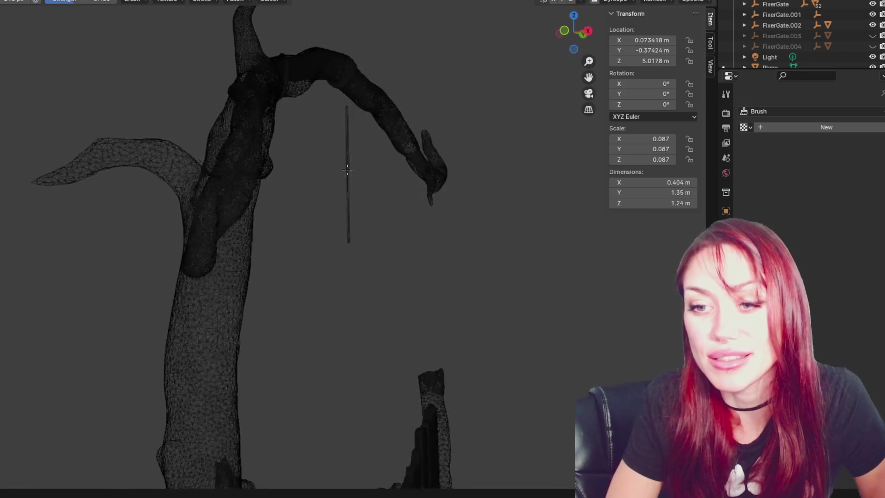
{"action": "left_click_drag", "start_coordinate": [175, 272], "coordinate": [206, 278]}
{"action": "mouse_move", "coordinate": [207, 278]}
{"action": "middle_mouse_down"}
{"action": "mouse_move", "coordinate": [264, 256]}
{"action": "mouse_move", "coordinate": [336, 251]}
{"action": "middle_mouse_up"}
{"action": "left_click_drag", "start_coordinate": [336, 250], "coordinate": [306, 257]}
{"action": "mouse_move", "coordinate": [344, 259]}
{"action": "middle_mouse_down"}
{"action": "mouse_move", "coordinate": [276, 267]}
{"action": "mouse_move", "coordinate": [204, 300]}
{"action": "mouse_move", "coordinate": [197, 286]}
{"action": "middle_mouse_up"}
{"action": "mouse_move", "coordinate": [198, 287]}
{"action": "left_mouse_down"}
{"action": "mouse_move", "coordinate": [148, 293]}
{"action": "mouse_move", "coordinate": [138, 277]}
{"action": "left_mouse_up"}
{"action": "middle_click_drag", "start_coordinate": [138, 277], "coordinate": [365, 234]}
{"action": "left_click_drag", "start_coordinate": [366, 233], "coordinate": [322, 196]}
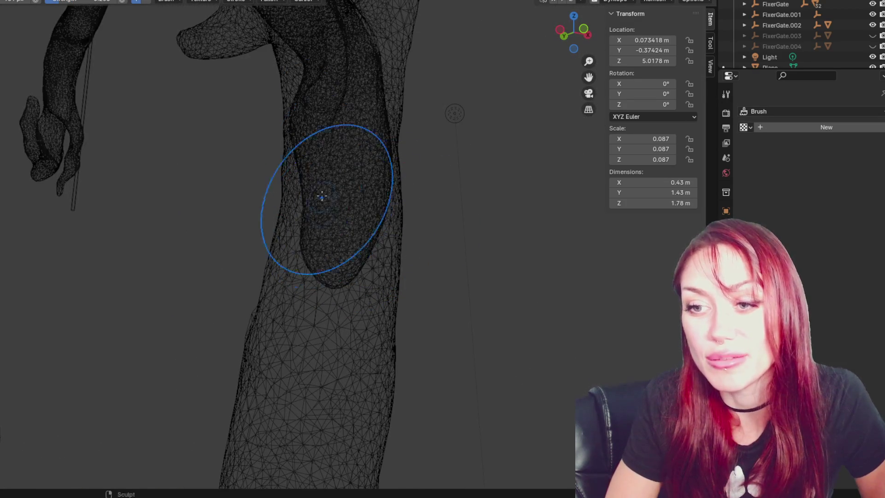
- Orbit around the trunk and fence posts to get a side view of the trunk
{"action": "middle_click_drag", "start_coordinate": [277, 284], "coordinate": [258, 262]}
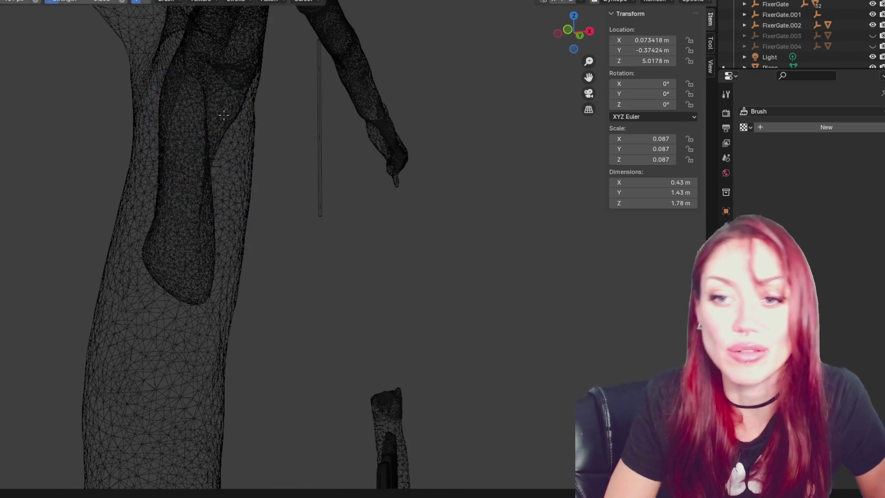
{"action": "middle_click_drag", "start_coordinate": [211, 185], "coordinate": [237, 154]}
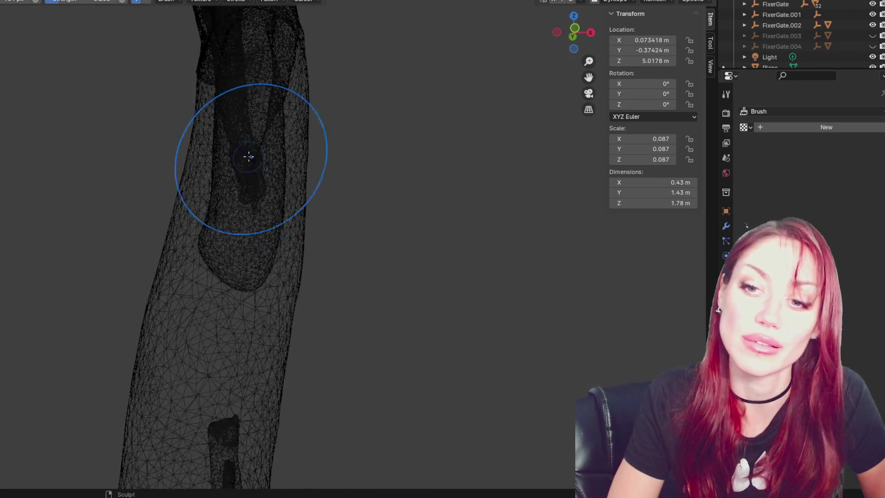
{"action": "scroll", "coordinate": [243, 184], "scroll_direction": "down", "scroll_amount": 3}
{"action": "mouse_move", "coordinate": [243, 183]}
{"action": "middle_mouse_down"}
{"action": "mouse_move", "coordinate": [257, 114]}
{"action": "mouse_move", "coordinate": [285, 179]}
{"action": "middle_mouse_up"}
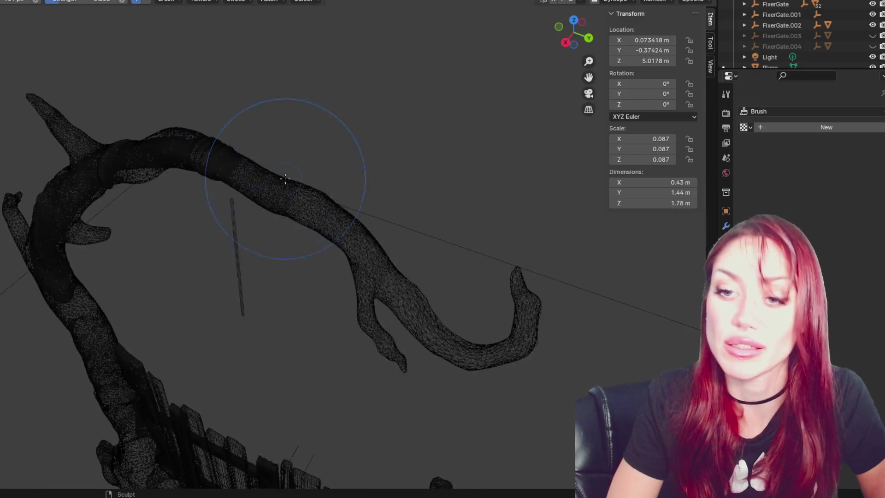
{"action": "mouse_move", "coordinate": [219, 158]}
{"action": "middle_mouse_down"}
{"action": "mouse_move", "coordinate": [223, 300]}
{"action": "mouse_move", "coordinate": [235, 209]}
{"action": "middle_mouse_up"}
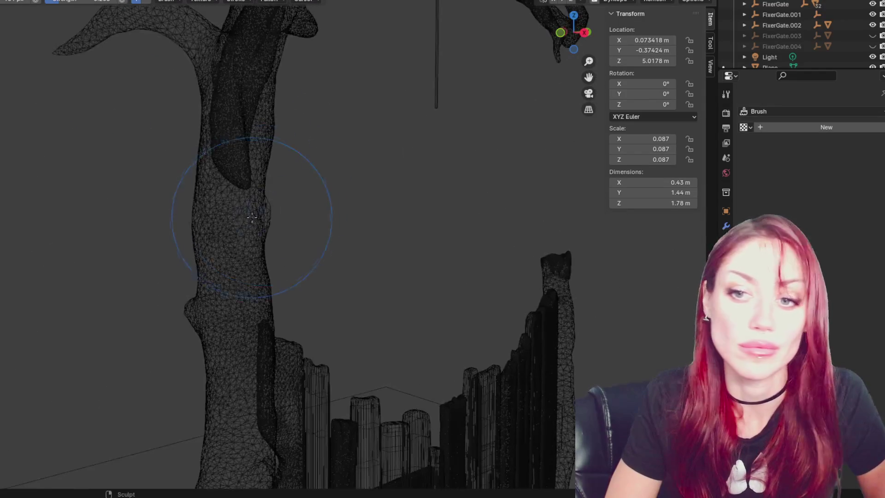
{"action": "left_click_drag", "start_coordinate": [229, 229], "coordinate": [228, 266]}
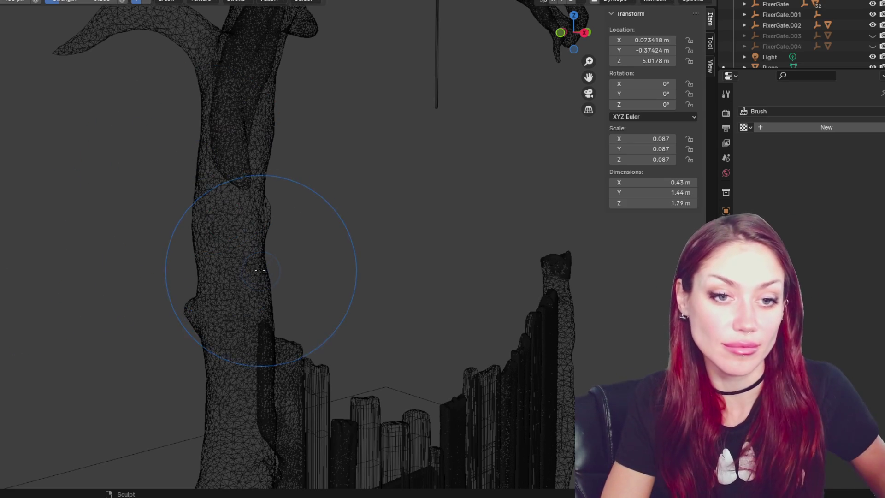
{"action": "scroll", "coordinate": [228, 232], "scroll_direction": "up", "scroll_amount": 2}
{"action": "mouse_move", "coordinate": [212, 143]}
{"action": "middle_mouse_down"}
{"action": "mouse_move", "coordinate": [261, 146]}
{"action": "mouse_move", "coordinate": [223, 198]}
{"action": "mouse_move", "coordinate": [306, 231]}
{"action": "mouse_move", "coordinate": [197, 207]}
{"action": "middle_mouse_up"}
{"action": "middle_click_drag", "start_coordinate": [201, 255], "coordinate": [359, 183]}
{"action": "mouse_move", "coordinate": [359, 145]}
{"action": "middle_mouse_down"}
{"action": "mouse_move", "coordinate": [87, 148]}
{"action": "mouse_move", "coordinate": [87, 164]}
{"action": "mouse_move", "coordinate": [267, 174]}
{"action": "middle_mouse_up"}
{"action": "scroll", "coordinate": [79, 172], "scroll_direction": "up", "scroll_amount": 2}
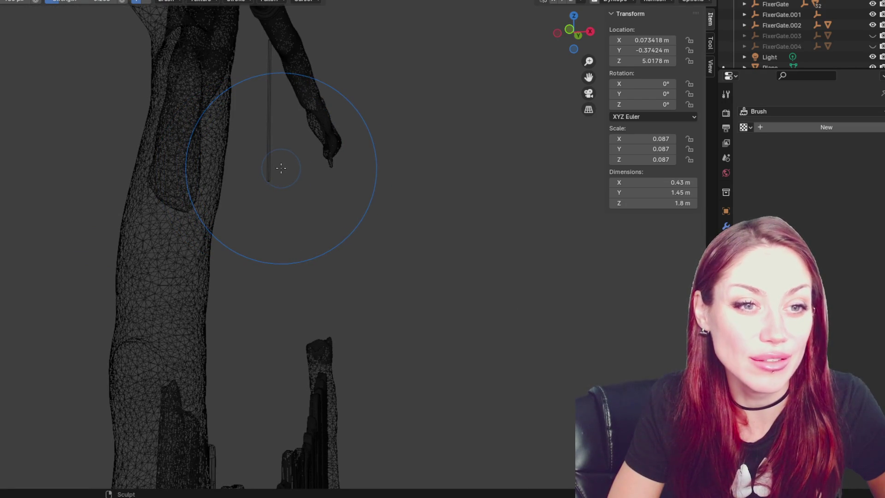
{"action": "mouse_move", "coordinate": [277, 158]}
{"action": "middle_mouse_down"}
{"action": "mouse_move", "coordinate": [217, 188]}
{"action": "mouse_move", "coordinate": [322, 202]}
{"action": "mouse_move", "coordinate": [286, 174]}
{"action": "mouse_move", "coordinate": [353, 233]}
{"action": "mouse_move", "coordinate": [410, 237]}
{"action": "middle_mouse_up"}
- Enlarge the brush radius with F and extend the bulge further down the trunk
{"action": "key", "text": "f"}
{"action": "left_click", "coordinate": [401, 205]}
{"action": "left_click_drag", "start_coordinate": [381, 274], "coordinate": [360, 323]}
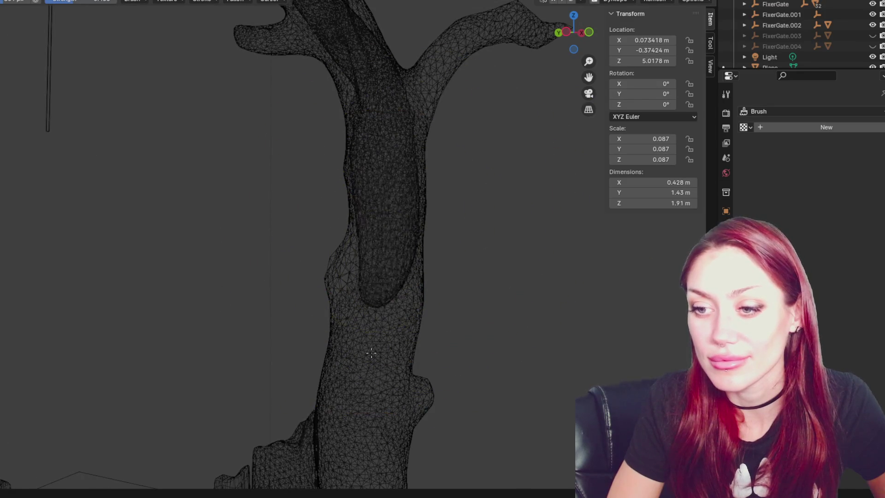
{"action": "mouse_move", "coordinate": [347, 366]}
{"action": "middle_mouse_down"}
{"action": "mouse_move", "coordinate": [425, 236]}
{"action": "mouse_move", "coordinate": [344, 237]}
{"action": "middle_mouse_up"}
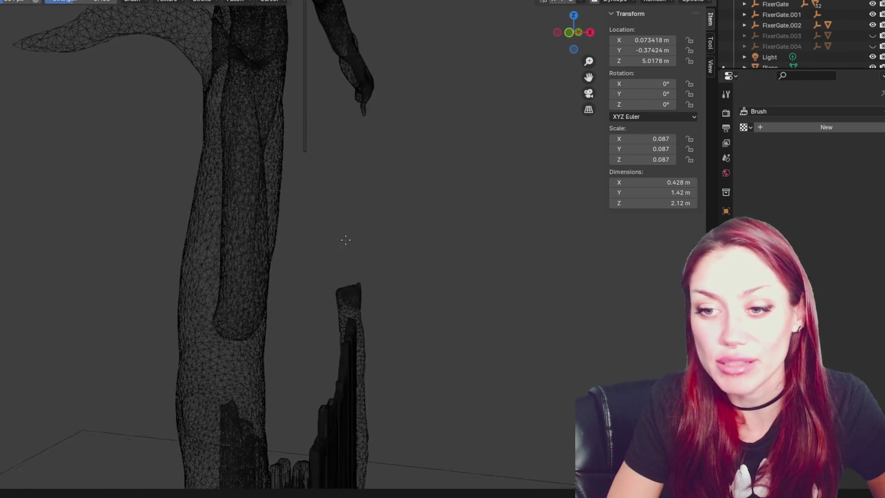
{"action": "left_click_drag", "start_coordinate": [212, 371], "coordinate": [217, 339]}
{"action": "mouse_move", "coordinate": [226, 225]}
{"action": "left_mouse_down"}
{"action": "mouse_move", "coordinate": [217, 297]}
{"action": "mouse_move", "coordinate": [224, 241]}
{"action": "left_mouse_up"}
{"action": "scroll", "coordinate": [319, 308], "scroll_direction": "up", "scroll_amount": 3}
{"action": "mouse_move", "coordinate": [224, 241]}
{"action": "middle_mouse_down"}
{"action": "mouse_move", "coordinate": [319, 307]}
{"action": "mouse_move", "coordinate": [397, 283]}
{"action": "middle_mouse_up"}
{"action": "left_click_drag", "start_coordinate": [397, 283], "coordinate": [383, 229]}
{"action": "middle_click_drag", "start_coordinate": [383, 229], "coordinate": [400, 247]}
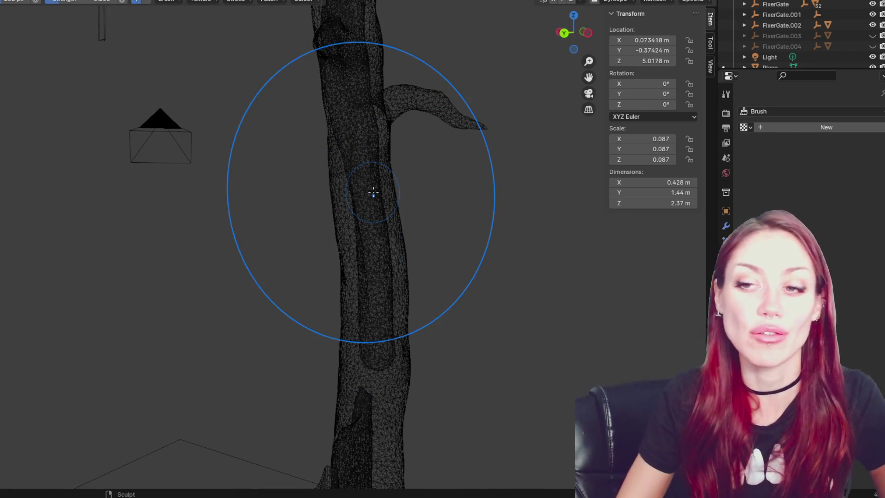
- Shrink the brush with [ and sculpt the bulge lower down the trunk
{"action": "middle_click_drag", "start_coordinate": [365, 189], "coordinate": [327, 142]}
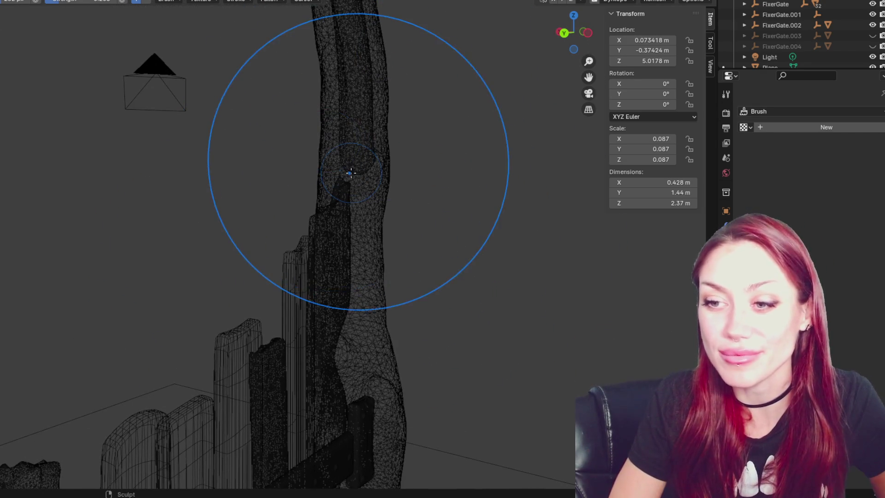
{"action": "key", "text": "bracketleft"}
{"action": "key", "text": "bracketleft"}
{"action": "key", "text": "bracketleft"}
{"action": "mouse_move", "coordinate": [292, 165]}
{"action": "left_mouse_down"}
{"action": "mouse_move", "coordinate": [407, 169]}
{"action": "mouse_move", "coordinate": [353, 199]}
{"action": "left_mouse_up"}
{"action": "mouse_move", "coordinate": [340, 443]}
{"action": "middle_mouse_down"}
{"action": "mouse_move", "coordinate": [449, 306]}
{"action": "mouse_move", "coordinate": [383, 251]}
{"action": "middle_mouse_up"}
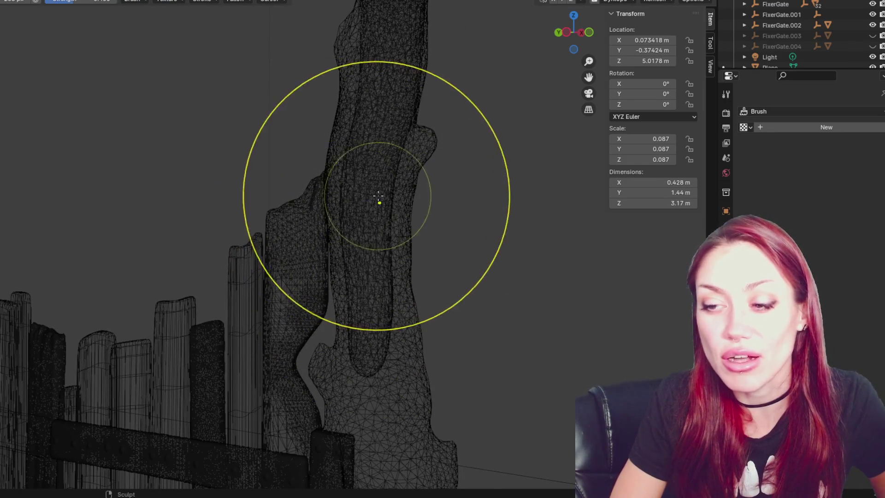
{"action": "left_click_drag", "start_coordinate": [347, 194], "coordinate": [391, 197]}
{"action": "mouse_move", "coordinate": [420, 203]}
{"action": "middle_mouse_down"}
{"action": "mouse_move", "coordinate": [406, 198]}
{"action": "mouse_move", "coordinate": [395, 242]}
{"action": "mouse_move", "coordinate": [408, 447]}
{"action": "middle_mouse_up"}
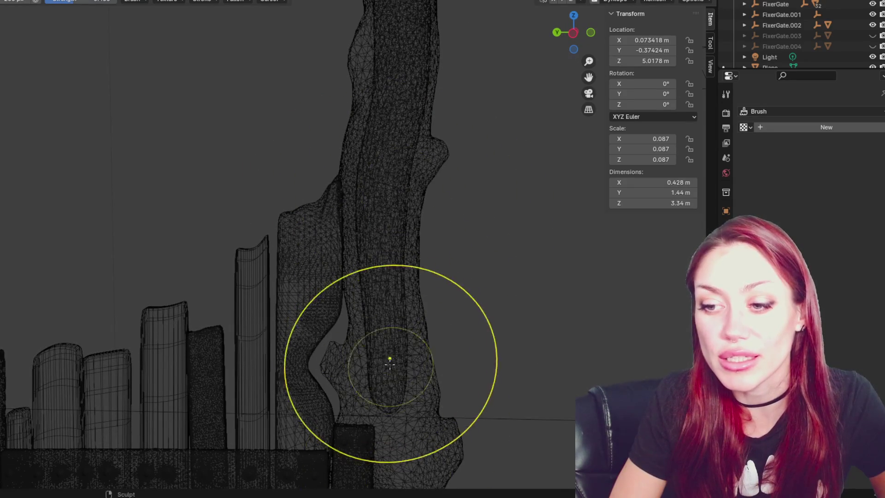
{"action": "left_click_drag", "start_coordinate": [395, 320], "coordinate": [412, 461]}
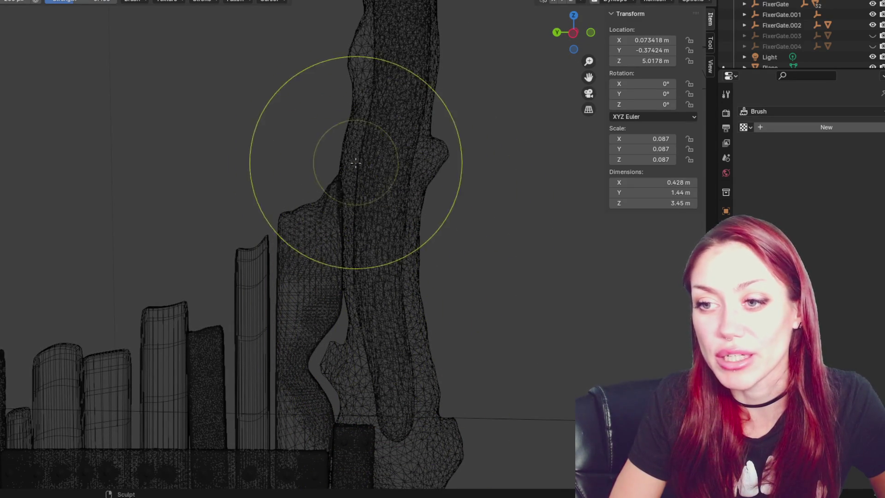
- Shrink the brush further for fine detail and frame the gate beside the trunk
{"action": "left_click_drag", "start_coordinate": [431, 316], "coordinate": [401, 310]}
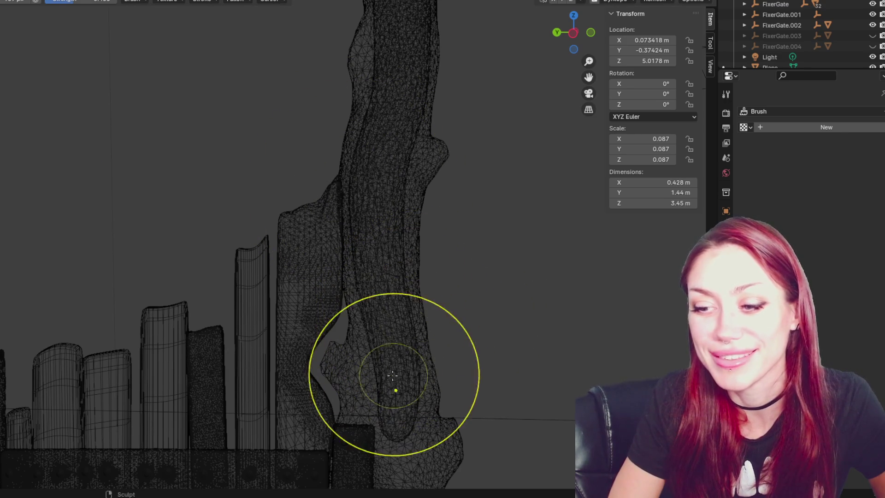
{"action": "middle_click_drag", "start_coordinate": [396, 109], "coordinate": [325, 300]}
{"action": "middle_click_drag", "start_coordinate": [293, 147], "coordinate": [255, 348], "text": "shift"}
{"action": "scroll", "coordinate": [256, 302], "scroll_direction": "up", "scroll_amount": 4}
{"action": "mouse_move", "coordinate": [261, 292]}
{"action": "middle_mouse_down"}
{"action": "mouse_move", "coordinate": [361, 279]}
{"action": "mouse_move", "coordinate": [345, 269]}
{"action": "mouse_move", "coordinate": [377, 258]}
{"action": "middle_mouse_up"}
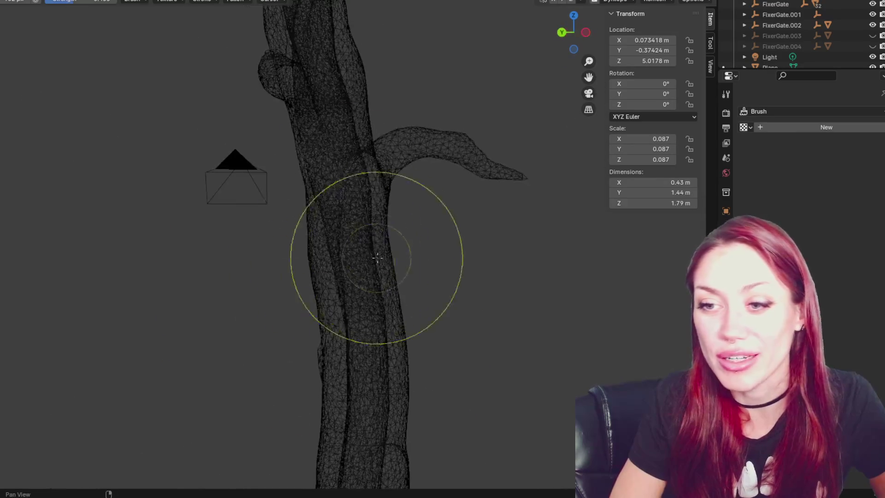
{"action": "mouse_move", "coordinate": [405, 376]}
{"action": "middle_mouse_down"}
{"action": "mouse_move", "coordinate": [421, 89]}
{"action": "mouse_move", "coordinate": [416, 134]}
{"action": "mouse_move", "coordinate": [350, 211]}
{"action": "mouse_move", "coordinate": [284, 198]}
{"action": "middle_mouse_up"}
- Make the brush smaller and zoom in on the trunk beside the gate
{"action": "key", "text": "bracketleft"}
{"action": "middle_click_drag", "start_coordinate": [300, 82], "coordinate": [278, 195], "text": "shift"}
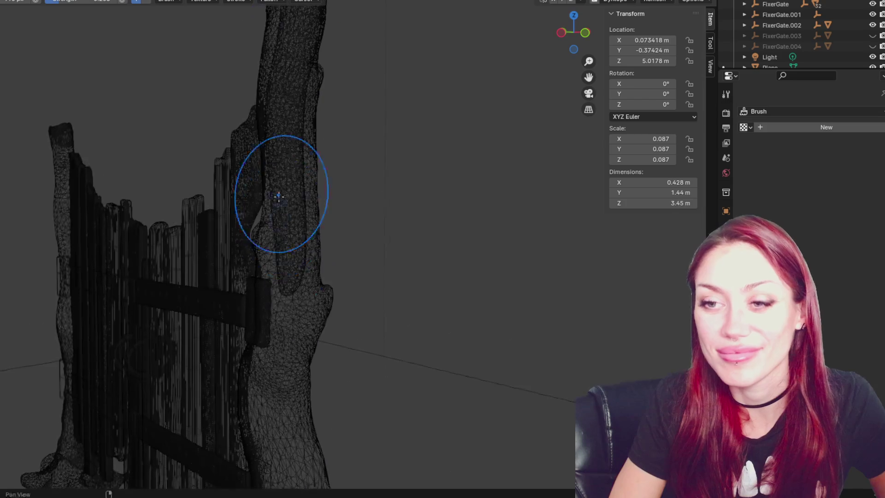
{"action": "middle_click_drag", "start_coordinate": [348, 96], "coordinate": [237, 68]}
{"action": "mouse_move", "coordinate": [224, 266]}
{"action": "middle_mouse_down"}
{"action": "mouse_move", "coordinate": [223, 211]}
{"action": "mouse_move", "coordinate": [269, 121]}
{"action": "middle_mouse_up"}
{"action": "middle_click_drag", "start_coordinate": [265, 256], "coordinate": [251, 151], "text": "ctrl"}
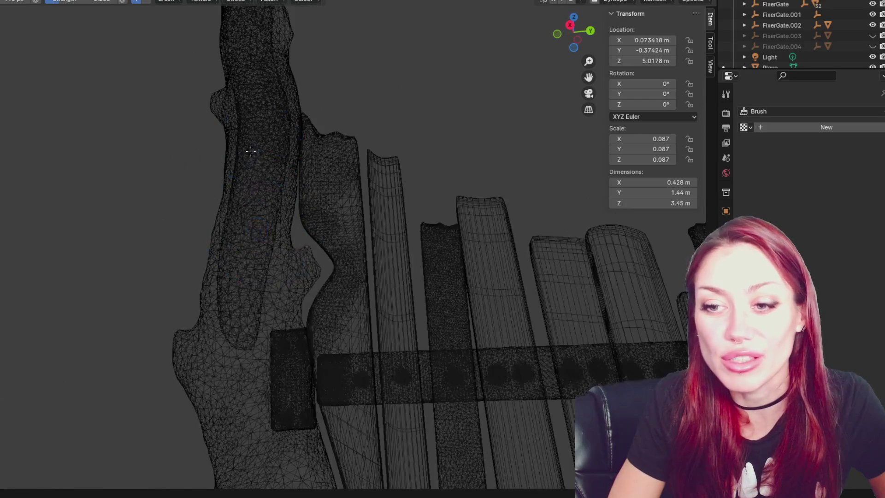
{"action": "middle_click_drag", "start_coordinate": [243, 405], "coordinate": [361, 89]}
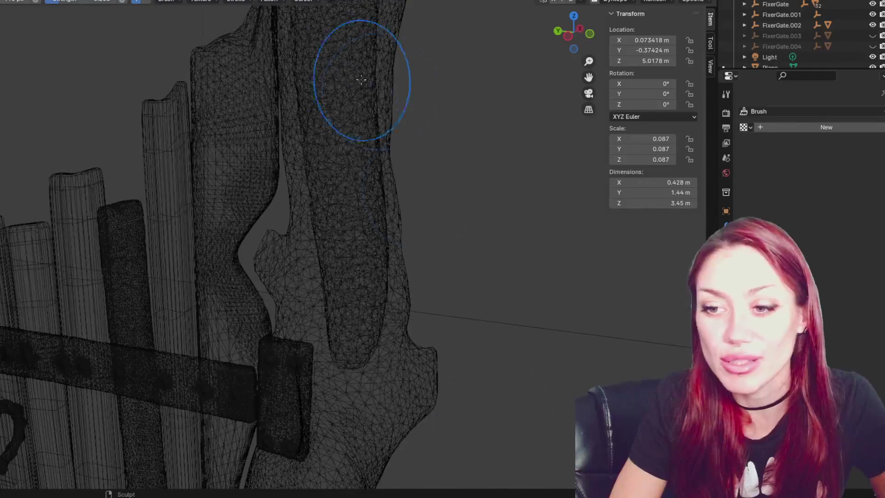
{"action": "mouse_move", "coordinate": [344, 439]}
{"action": "middle_mouse_down"}
{"action": "mouse_move", "coordinate": [350, 131]}
{"action": "mouse_move", "coordinate": [304, 165]}
{"action": "mouse_move", "coordinate": [195, 326]}
{"action": "middle_mouse_up"}
{"action": "scroll", "coordinate": [345, 120], "scroll_direction": "up", "scroll_amount": 3}
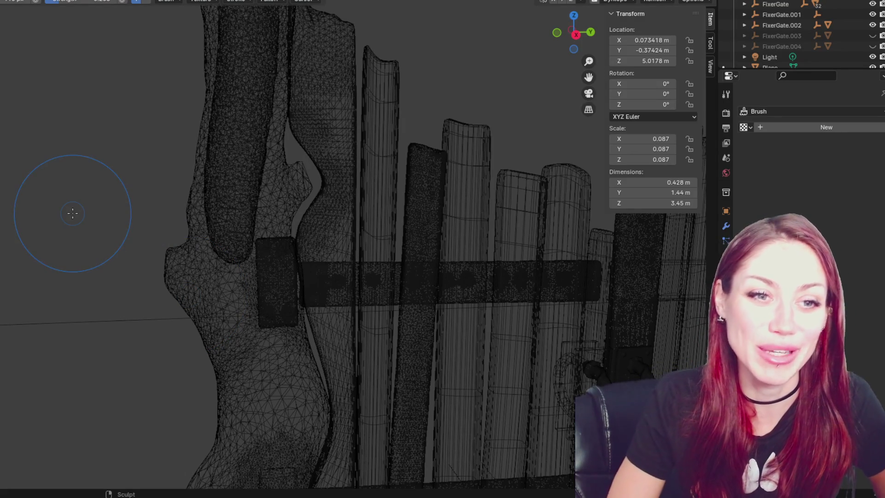
- Switch to Grab with a larger radius and pull the dark trunk shape downward
{"action": "key", "text": "g"}
{"action": "left_click_drag", "start_coordinate": [225, 230], "coordinate": [223, 283]}
{"action": "mouse_move", "coordinate": [223, 234]}
{"action": "left_mouse_down"}
{"action": "mouse_move", "coordinate": [243, 253]}
{"action": "mouse_move", "coordinate": [227, 280]}
{"action": "left_mouse_up"}
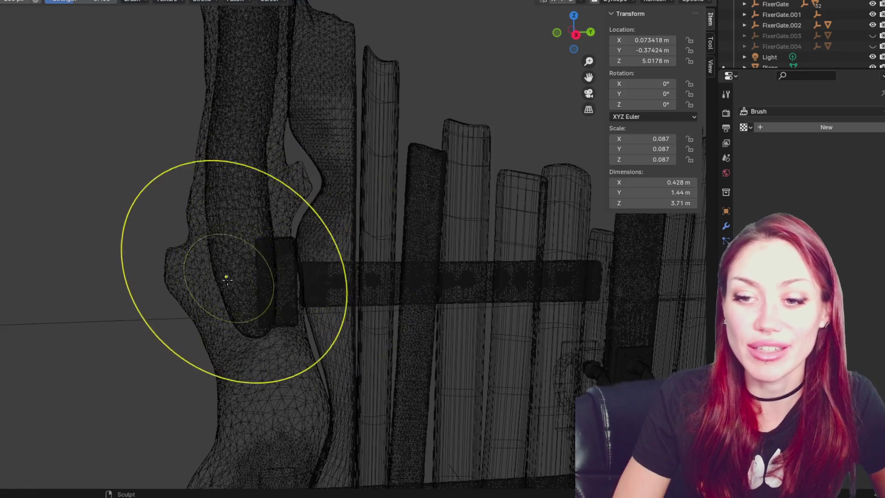
{"action": "mouse_move", "coordinate": [168, 336]}
{"action": "left_mouse_down"}
{"action": "mouse_move", "coordinate": [256, 339]}
{"action": "mouse_move", "coordinate": [240, 369]}
{"action": "mouse_move", "coordinate": [253, 387]}
{"action": "left_mouse_up"}
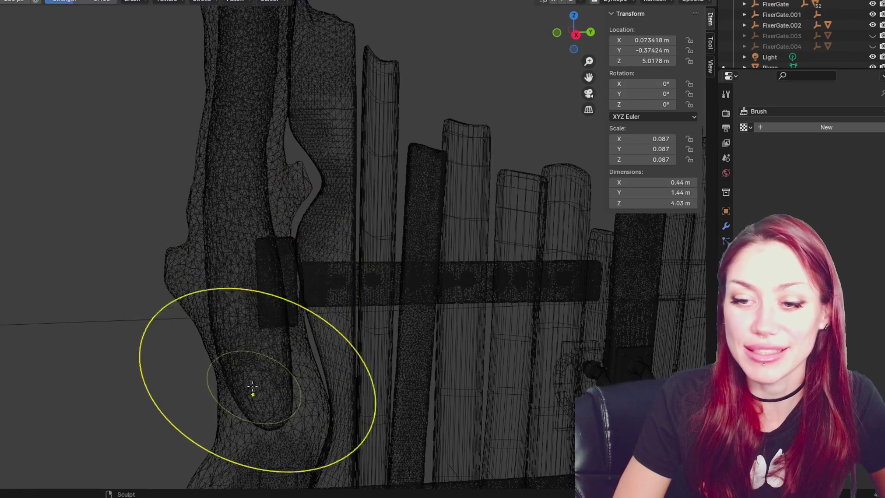
{"action": "left_click_drag", "start_coordinate": [203, 275], "coordinate": [248, 227]}
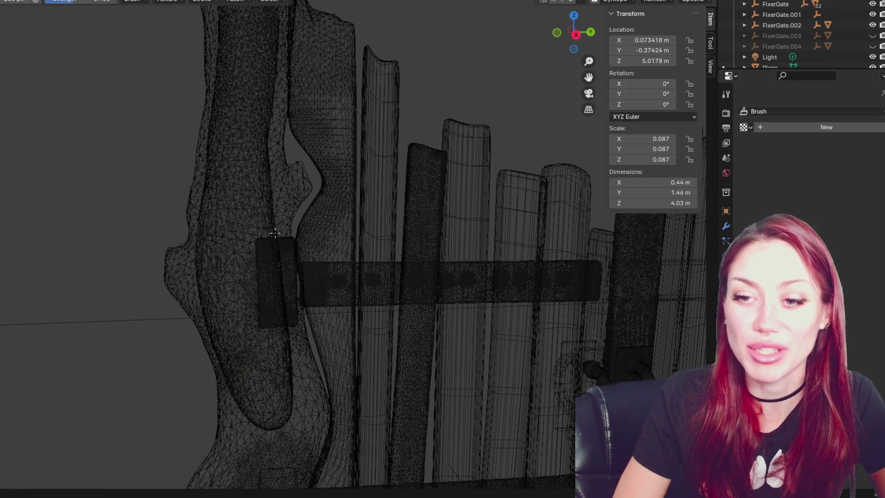
- Reshape the lower section and slim the upper right side of the trunk shape
{"action": "left_click_drag", "start_coordinate": [276, 401], "coordinate": [207, 406]}
{"action": "middle_click_drag", "start_coordinate": [208, 406], "coordinate": [316, 247]}
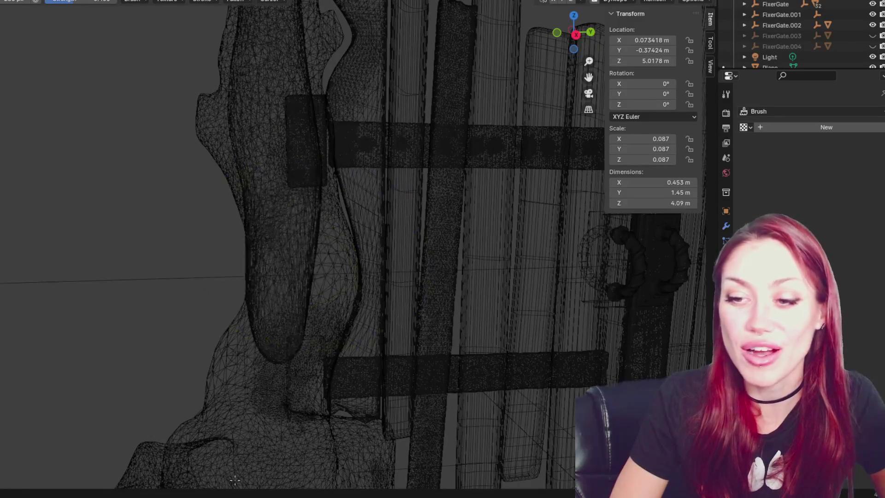
{"action": "left_click_drag", "start_coordinate": [296, 253], "coordinate": [316, 356]}
{"action": "mouse_move", "coordinate": [316, 356]}
{"action": "middle_mouse_down"}
{"action": "mouse_move", "coordinate": [351, 340]}
{"action": "mouse_move", "coordinate": [439, 340]}
{"action": "mouse_move", "coordinate": [296, 366]}
{"action": "middle_mouse_up"}
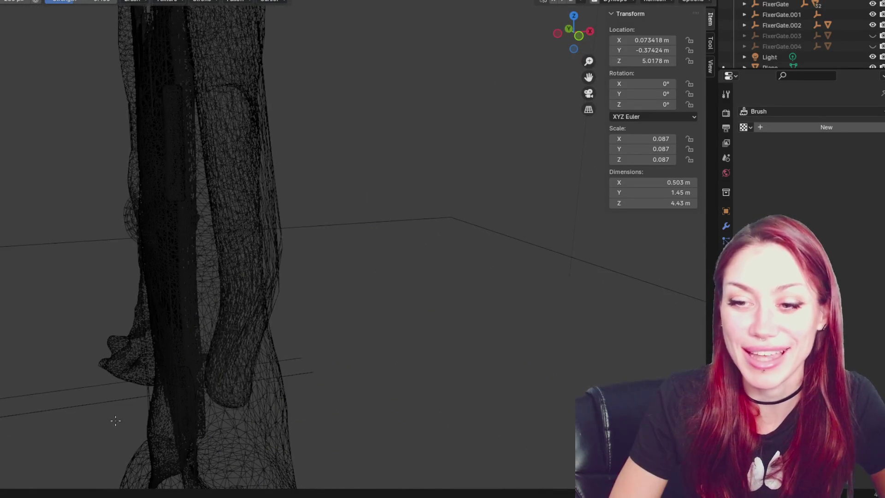
{"action": "mouse_move", "coordinate": [187, 299]}
{"action": "left_mouse_down"}
{"action": "mouse_move", "coordinate": [189, 192]}
{"action": "mouse_move", "coordinate": [172, 119]}
{"action": "mouse_move", "coordinate": [252, 186]}
{"action": "left_mouse_up"}
{"action": "mouse_move", "coordinate": [236, 244]}
{"action": "left_mouse_down"}
{"action": "mouse_move", "coordinate": [249, 60]}
{"action": "mouse_move", "coordinate": [213, 150]}
{"action": "mouse_move", "coordinate": [201, 147]}
{"action": "left_mouse_up"}
- Change the brush strength and pull the trunk shape down into the roots
{"action": "key", "text": "shift+f"}
{"action": "middle_click_drag", "start_coordinate": [395, 375], "coordinate": [326, 208]}
{"action": "left_click_drag", "start_coordinate": [326, 208], "coordinate": [302, 376]}
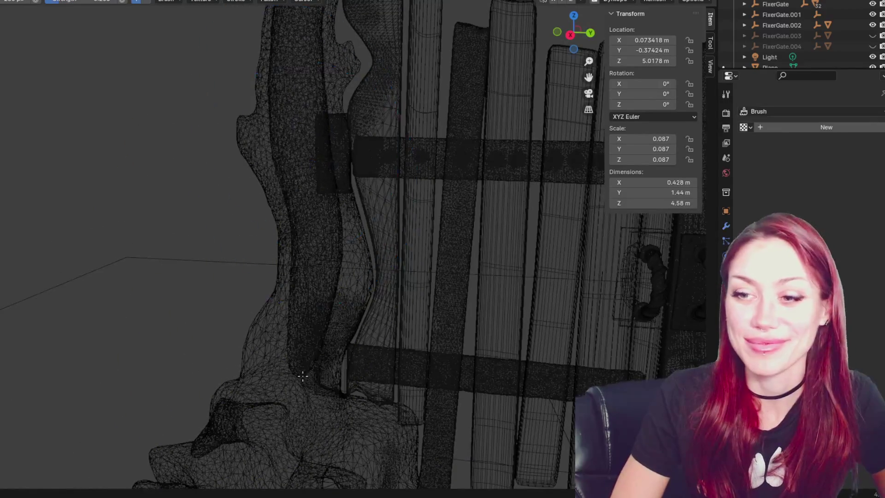
{"action": "mouse_move", "coordinate": [216, 338]}
{"action": "middle_mouse_down"}
{"action": "mouse_move", "coordinate": [496, 326]}
{"action": "mouse_move", "coordinate": [272, 352]}
{"action": "mouse_move", "coordinate": [330, 276]}
{"action": "mouse_move", "coordinate": [361, 320]}
{"action": "mouse_move", "coordinate": [273, 283]}
{"action": "middle_mouse_up"}
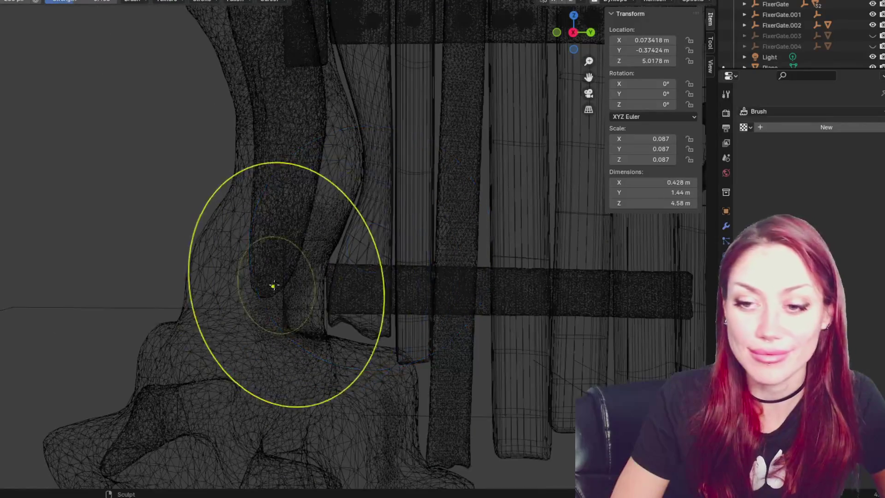
{"action": "left_click_drag", "start_coordinate": [257, 227], "coordinate": [310, 174]}
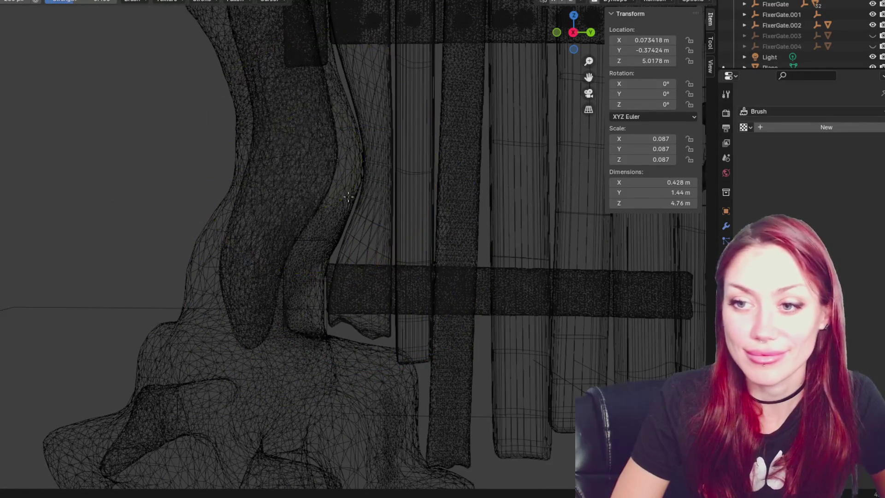
{"action": "mouse_move", "coordinate": [172, 382]}
{"action": "left_mouse_down"}
{"action": "mouse_move", "coordinate": [253, 342]}
{"action": "mouse_move", "coordinate": [374, 376]}
{"action": "mouse_move", "coordinate": [234, 342]}
{"action": "left_mouse_up"}
{"action": "mouse_move", "coordinate": [155, 380]}
{"action": "left_mouse_down"}
{"action": "mouse_move", "coordinate": [188, 369]}
{"action": "mouse_move", "coordinate": [316, 377]}
{"action": "mouse_move", "coordinate": [268, 381]}
{"action": "mouse_move", "coordinate": [341, 411]}
{"action": "mouse_move", "coordinate": [277, 387]}
{"action": "left_mouse_up"}
{"action": "mouse_move", "coordinate": [276, 387]}
{"action": "middle_mouse_down"}
{"action": "mouse_move", "coordinate": [424, 375]}
{"action": "mouse_move", "coordinate": [273, 346]}
{"action": "middle_mouse_up"}
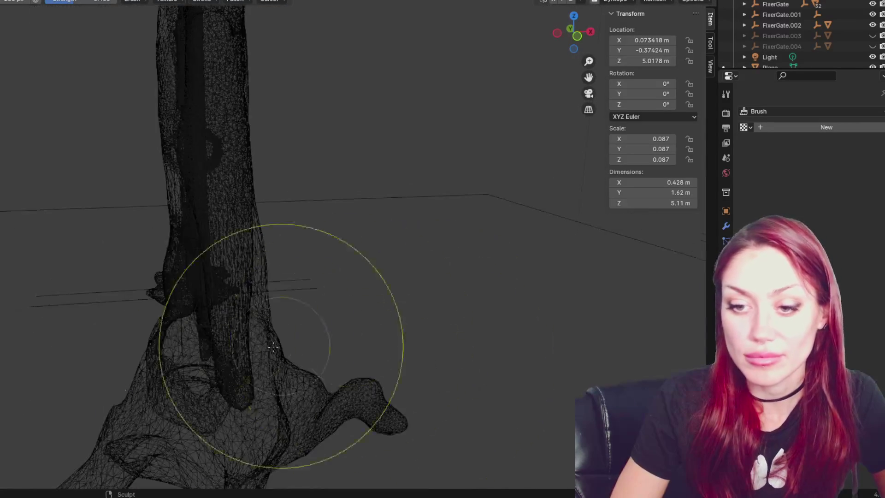
- Orbit around the trunk base to inspect how it merges with the roots
{"action": "middle_click_drag", "start_coordinate": [224, 362], "coordinate": [196, 354], "text": "shift"}
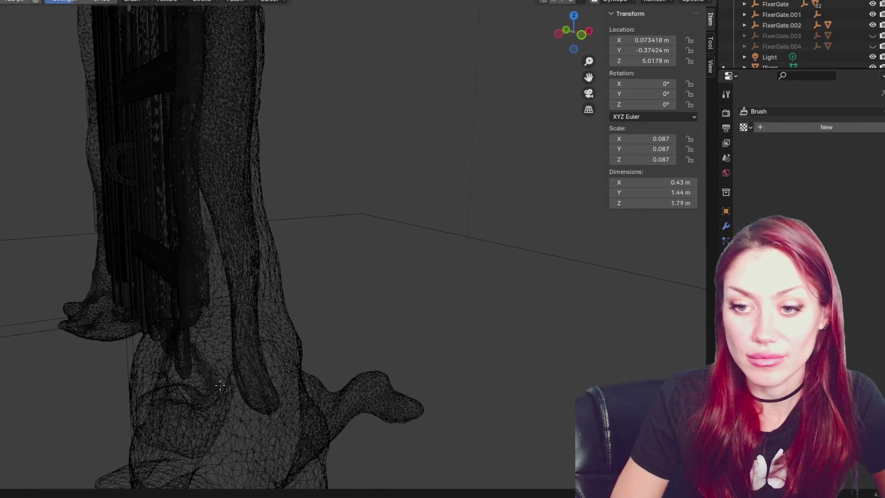
{"action": "scroll", "coordinate": [219, 385], "scroll_direction": "up", "scroll_amount": 5}
{"action": "middle_click_drag", "start_coordinate": [241, 241], "coordinate": [320, 210]}
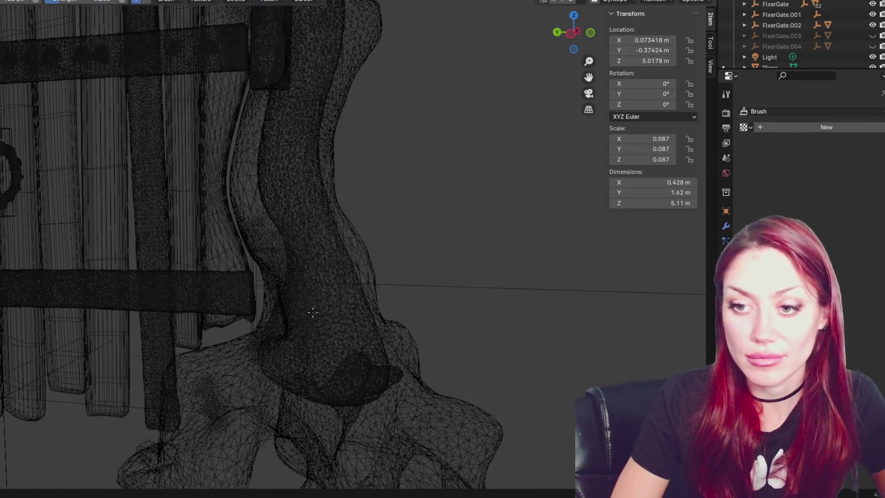
{"action": "mouse_move", "coordinate": [316, 247]}
{"action": "middle_mouse_down"}
{"action": "mouse_move", "coordinate": [259, 316]}
{"action": "mouse_move", "coordinate": [211, 328]}
{"action": "mouse_move", "coordinate": [306, 316]}
{"action": "mouse_move", "coordinate": [283, 398]}
{"action": "middle_mouse_up"}
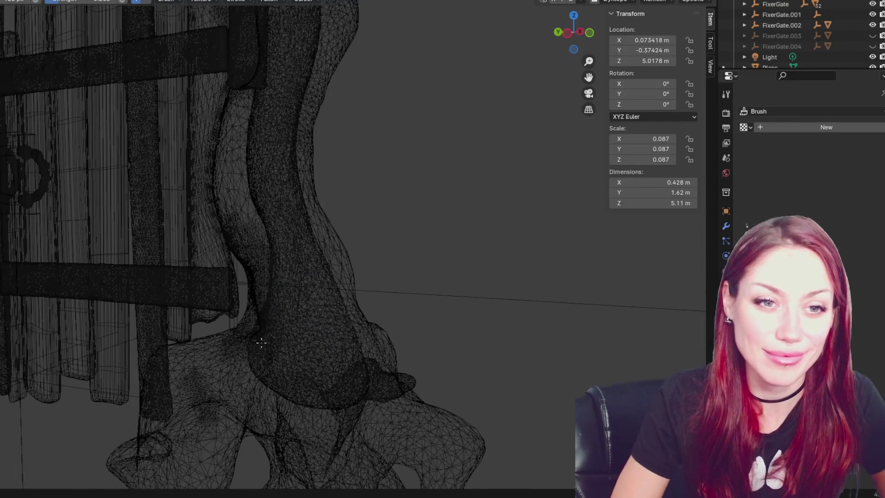
{"action": "mouse_move", "coordinate": [279, 213]}
{"action": "middle_mouse_down"}
{"action": "mouse_move", "coordinate": [143, 316]}
{"action": "mouse_move", "coordinate": [168, 318]}
{"action": "middle_mouse_up"}
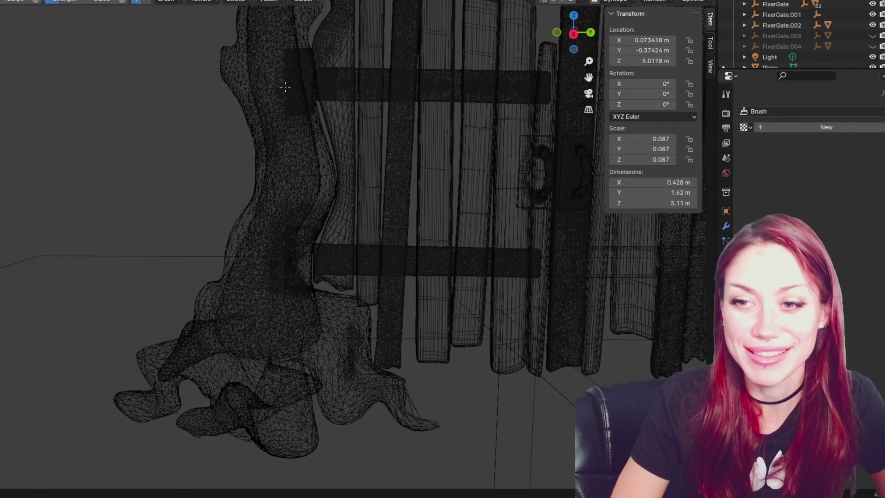
{"action": "scroll", "coordinate": [290, 234], "scroll_direction": "up", "scroll_amount": 3}
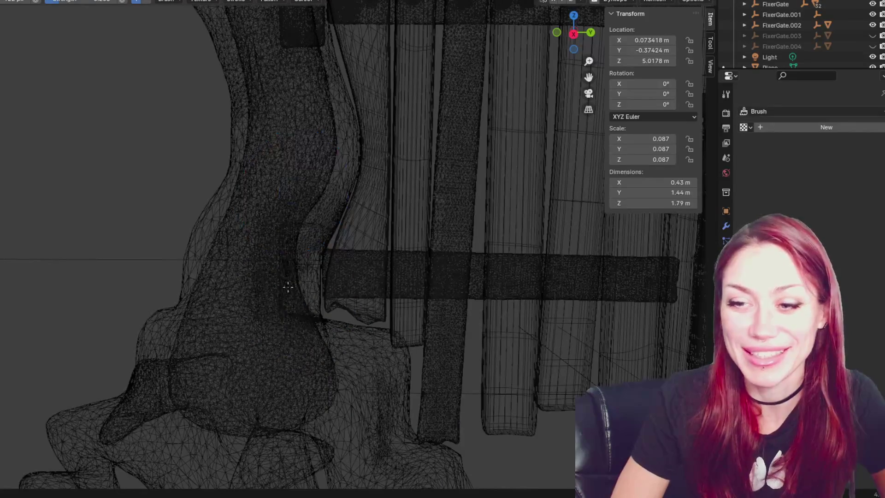
{"action": "mouse_move", "coordinate": [316, 240]}
{"action": "middle_mouse_down"}
{"action": "mouse_move", "coordinate": [475, 316]}
{"action": "mouse_move", "coordinate": [187, 303]}
{"action": "mouse_move", "coordinate": [326, 332]}
{"action": "mouse_move", "coordinate": [365, 391]}
{"action": "middle_mouse_up"}
{"action": "mouse_move", "coordinate": [377, 355]}
{"action": "middle_mouse_down", "text": "shift"}
{"action": "mouse_move", "coordinate": [346, 89]}
{"action": "mouse_move", "coordinate": [319, 329]}
{"action": "middle_mouse_up", "text": "shift"}
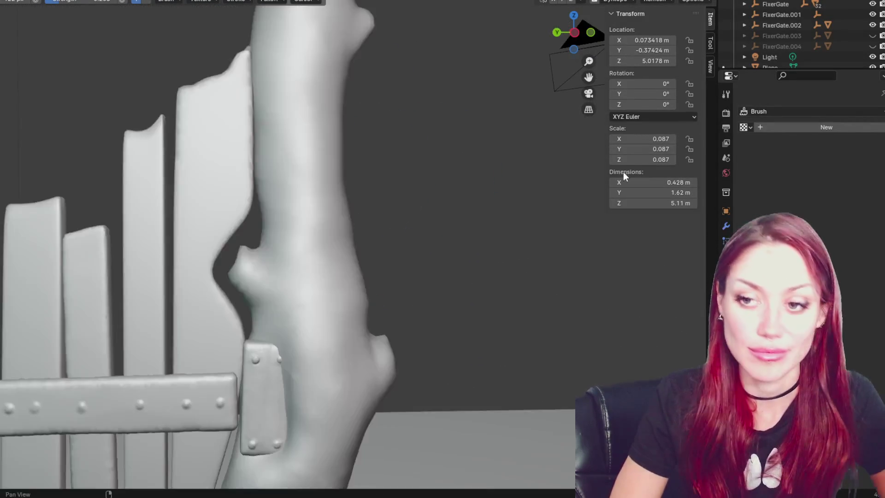
{"action": "mouse_move", "coordinate": [623, 178]}
{"action": "middle_mouse_down", "text": "shift"}
{"action": "mouse_move", "coordinate": [431, 371]}
{"action": "mouse_move", "coordinate": [391, 22]}
{"action": "middle_mouse_up", "text": "shift"}
- Orbit around the solid trunk to inspect the vine band from above and below
{"action": "mouse_move", "coordinate": [350, 221]}
{"action": "middle_mouse_down"}
{"action": "mouse_move", "coordinate": [415, 212]}
{"action": "mouse_move", "coordinate": [231, 258]}
{"action": "mouse_move", "coordinate": [174, 246]}
{"action": "middle_mouse_up"}
{"action": "scroll", "coordinate": [173, 245], "scroll_direction": "up", "scroll_amount": 3}
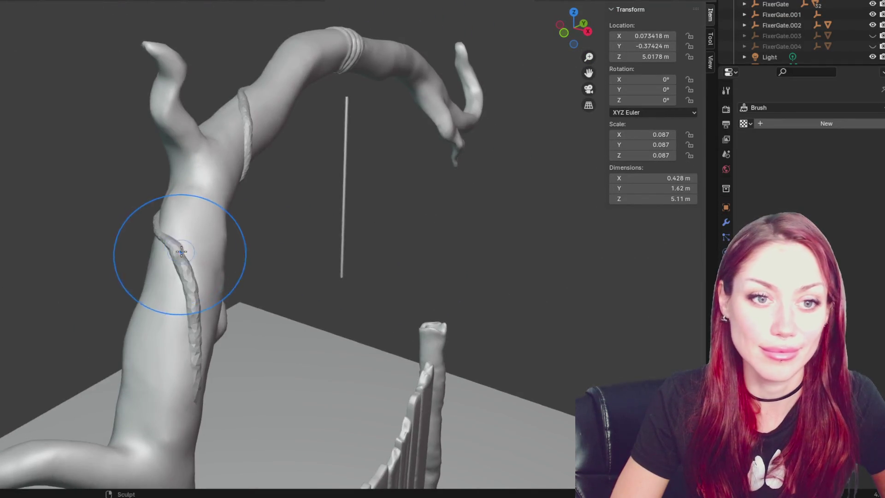
{"action": "mouse_move", "coordinate": [206, 211]}
{"action": "middle_mouse_down"}
{"action": "mouse_move", "coordinate": [332, 211]}
{"action": "mouse_move", "coordinate": [138, 231]}
{"action": "mouse_move", "coordinate": [269, 214]}
{"action": "mouse_move", "coordinate": [298, 230]}
{"action": "middle_mouse_up"}
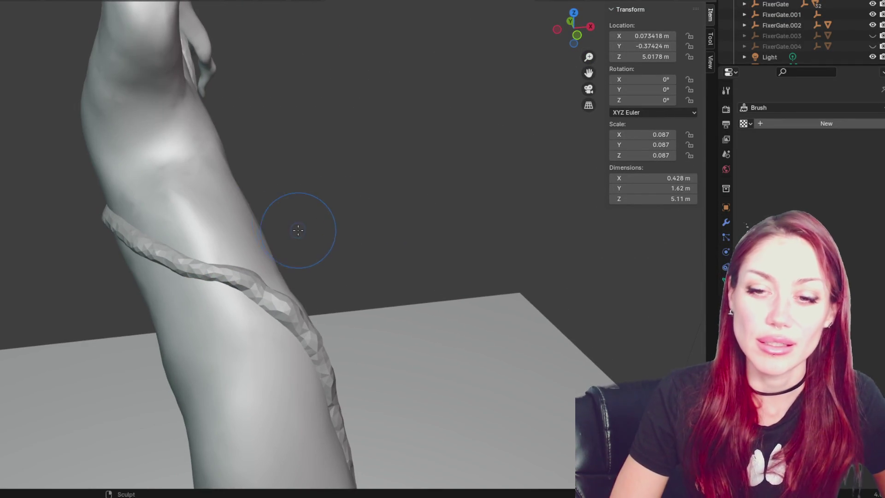
{"action": "middle_click_drag", "start_coordinate": [239, 226], "coordinate": [266, 208]}
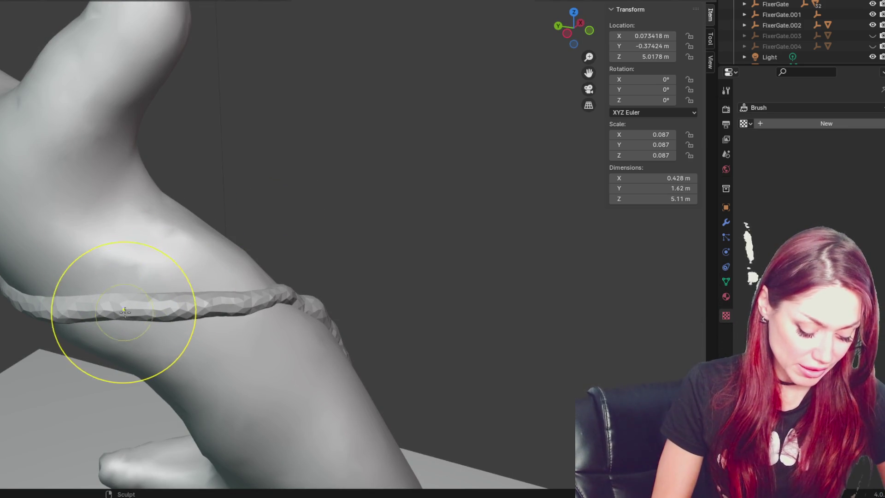
{"action": "mouse_move", "coordinate": [125, 304]}
{"action": "middle_mouse_down"}
{"action": "mouse_move", "coordinate": [131, 286]}
{"action": "mouse_move", "coordinate": [128, 308]}
{"action": "middle_mouse_up"}
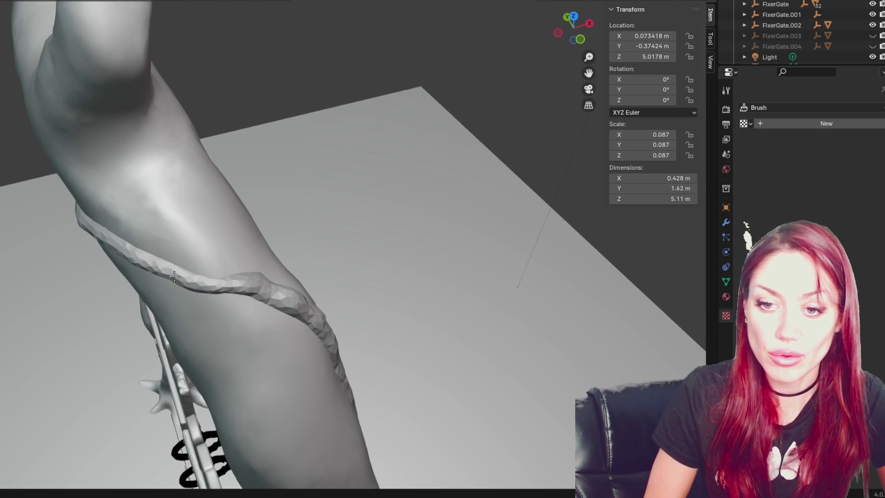
{"action": "mouse_move", "coordinate": [208, 257]}
{"action": "middle_mouse_down"}
{"action": "mouse_move", "coordinate": [254, 279]}
{"action": "mouse_move", "coordinate": [309, 258]}
{"action": "middle_mouse_up"}
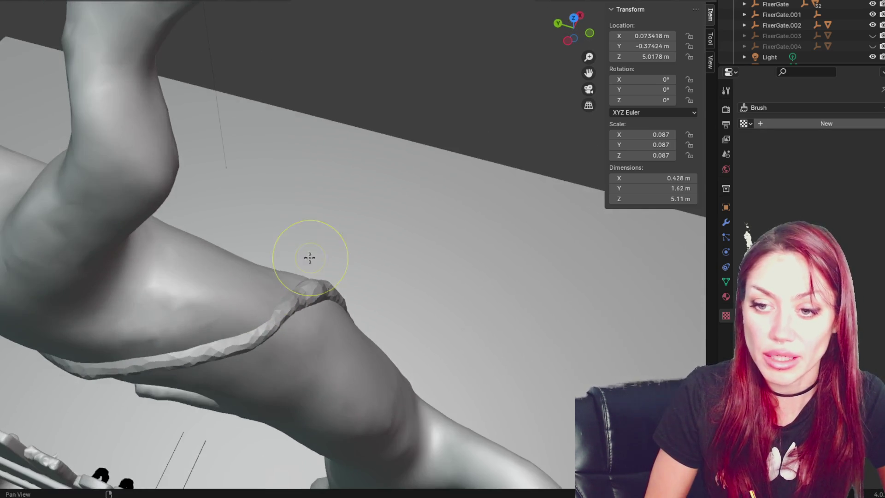
{"action": "mouse_move", "coordinate": [303, 311]}
{"action": "middle_mouse_down"}
{"action": "mouse_move", "coordinate": [289, 339]}
{"action": "mouse_move", "coordinate": [277, 245]}
{"action": "mouse_move", "coordinate": [251, 234]}
{"action": "middle_mouse_up"}
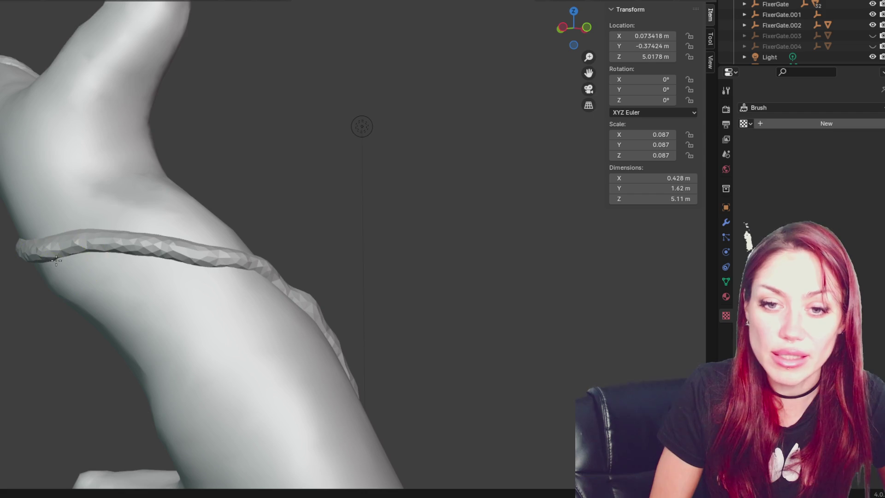
- Nudge the vine strand snugly into place against the trunk
{"action": "scroll", "coordinate": [68, 260], "scroll_direction": "down", "scroll_amount": 3}
{"action": "middle_click_drag", "start_coordinate": [68, 259], "coordinate": [186, 281]}
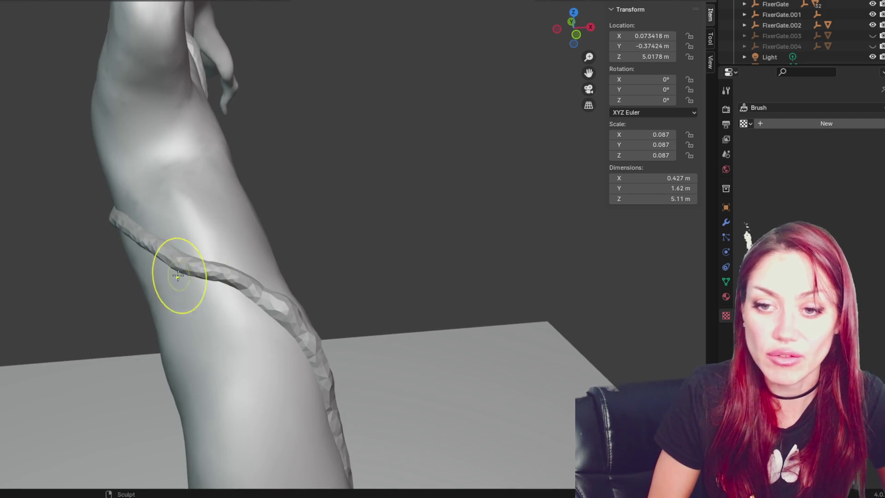
{"action": "middle_click_drag", "start_coordinate": [178, 234], "coordinate": [187, 231]}
{"action": "mouse_move", "coordinate": [138, 267]}
{"action": "left_mouse_down"}
{"action": "mouse_move", "coordinate": [139, 248]}
{"action": "mouse_move", "coordinate": [122, 242]}
{"action": "mouse_move", "coordinate": [154, 257]}
{"action": "mouse_move", "coordinate": [193, 253]}
{"action": "left_mouse_up"}
{"action": "middle_click_drag", "start_coordinate": [194, 252], "coordinate": [216, 285]}
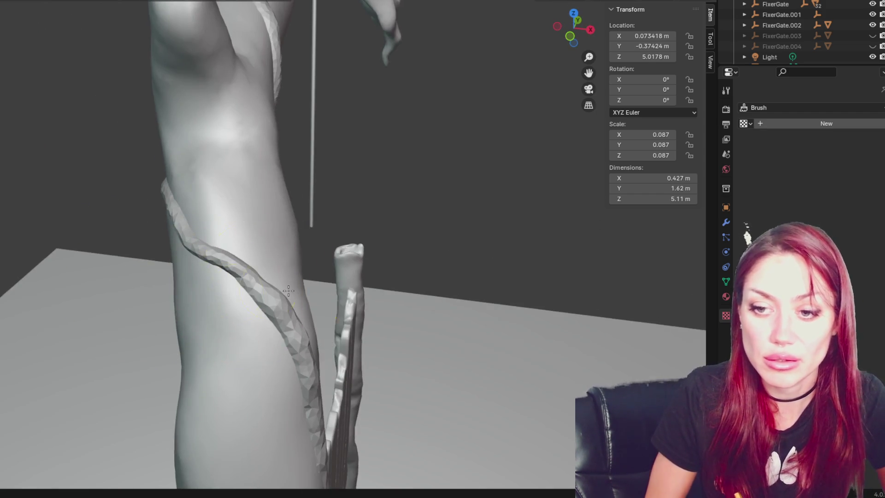
{"action": "middle_click_drag", "start_coordinate": [288, 291], "coordinate": [240, 297]}
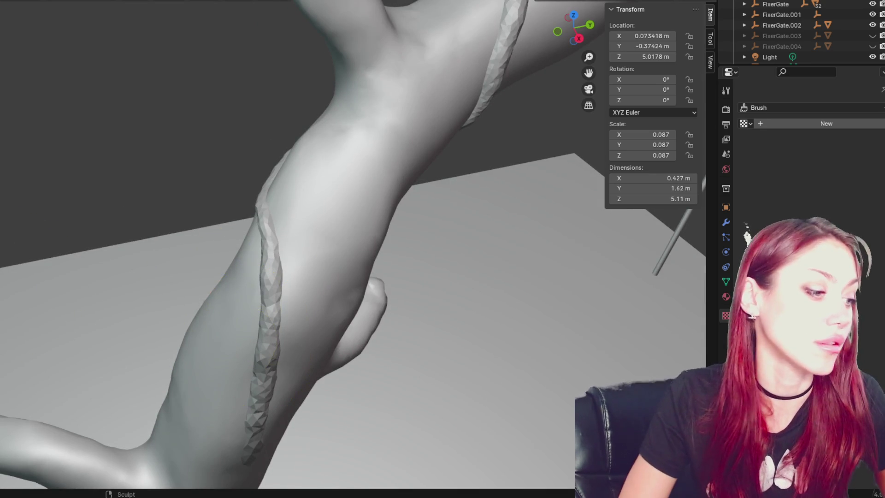
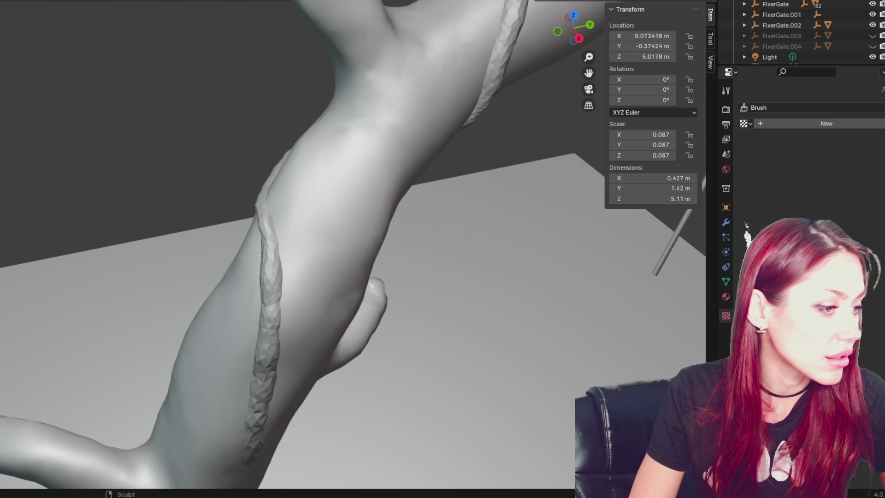
- Smooth the first stretch of the vine strip and inspect it from every side, including below
{"action": "middle_click_drag", "start_coordinate": [271, 267], "coordinate": [251, 261]}
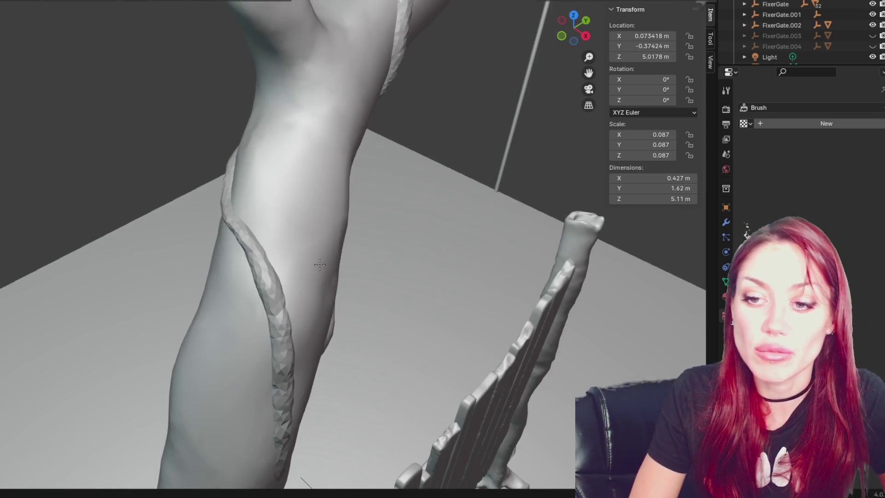
{"action": "left_click_drag", "start_coordinate": [251, 260], "coordinate": [266, 251]}
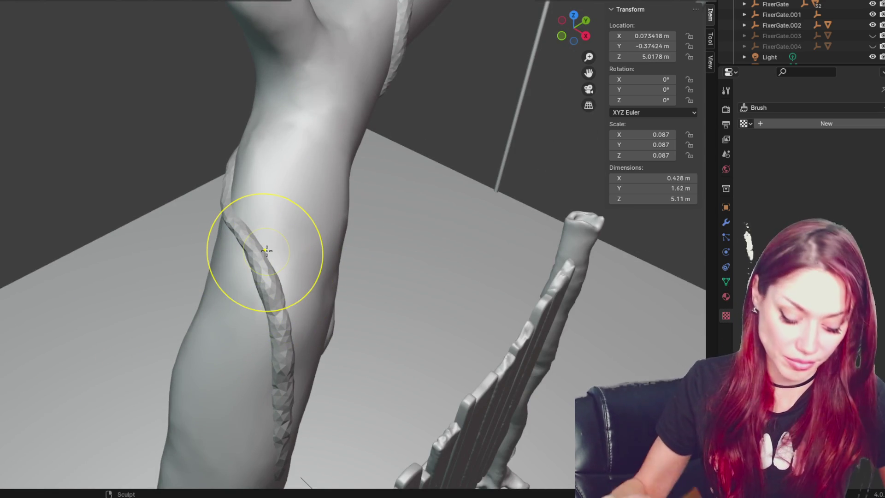
{"action": "middle_click_drag", "start_coordinate": [386, 241], "coordinate": [282, 234]}
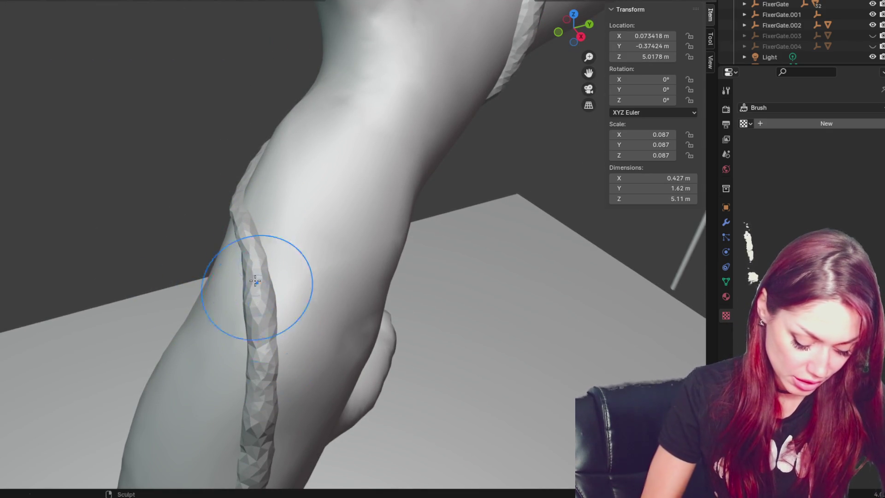
{"action": "middle_click_drag", "start_coordinate": [275, 326], "coordinate": [292, 306]}
{"action": "middle_click_drag", "start_coordinate": [288, 263], "coordinate": [238, 321]}
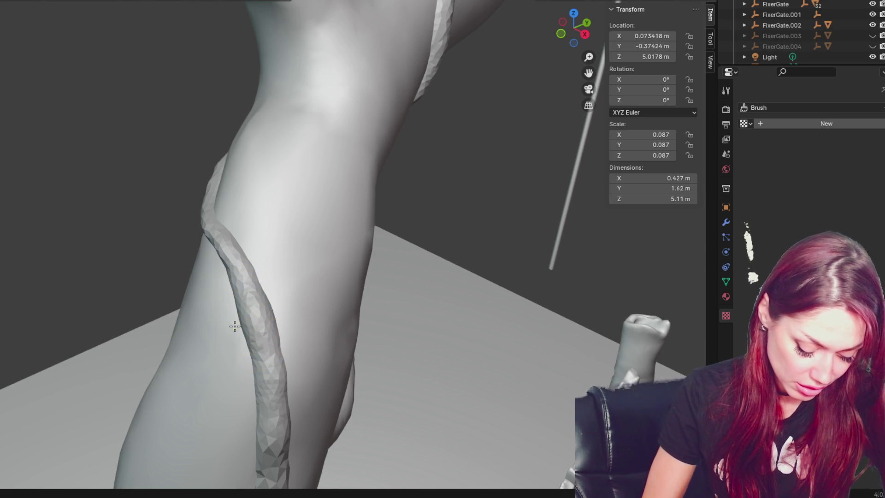
{"action": "middle_click_drag", "start_coordinate": [280, 299], "coordinate": [325, 289]}
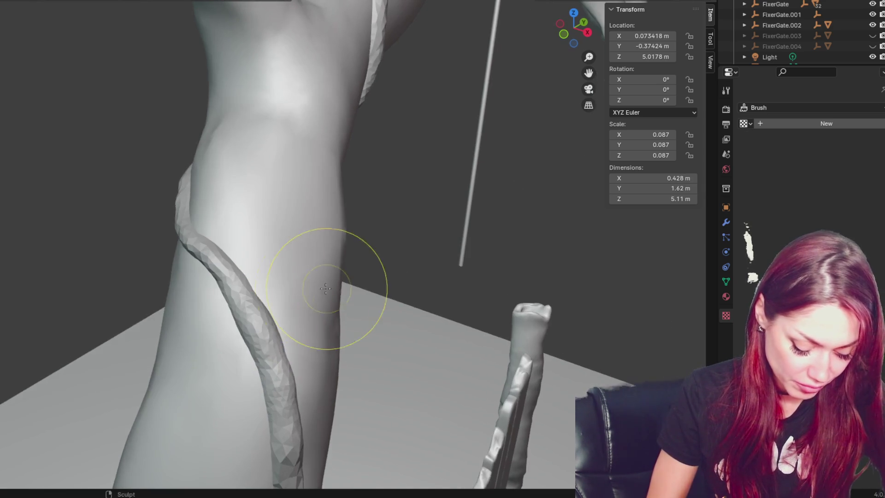
{"action": "mouse_move", "coordinate": [243, 334]}
{"action": "middle_mouse_down"}
{"action": "mouse_move", "coordinate": [356, 296]}
{"action": "mouse_move", "coordinate": [301, 332]}
{"action": "mouse_move", "coordinate": [279, 359]}
{"action": "mouse_move", "coordinate": [254, 356]}
{"action": "middle_mouse_up"}
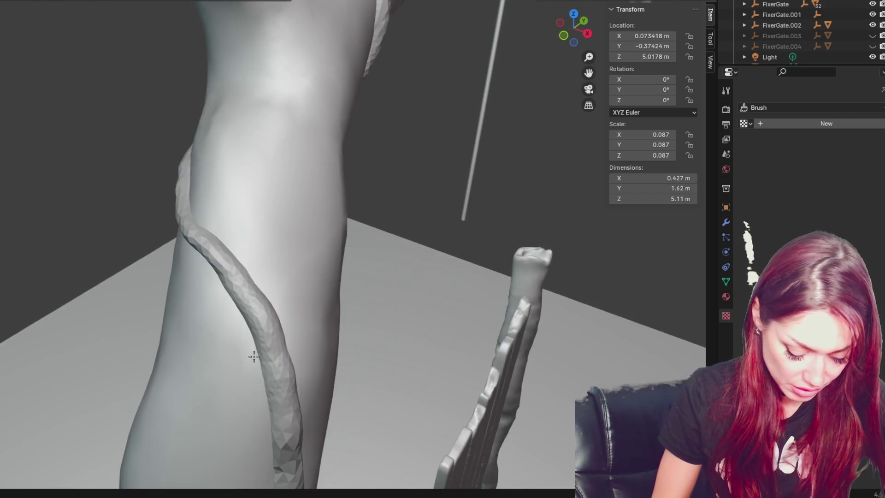
{"action": "mouse_move", "coordinate": [290, 312]}
{"action": "middle_mouse_down"}
{"action": "mouse_move", "coordinate": [257, 306]}
{"action": "mouse_move", "coordinate": [289, 289]}
{"action": "mouse_move", "coordinate": [302, 253]}
{"action": "mouse_move", "coordinate": [279, 302]}
{"action": "mouse_move", "coordinate": [306, 312]}
{"action": "middle_mouse_up"}
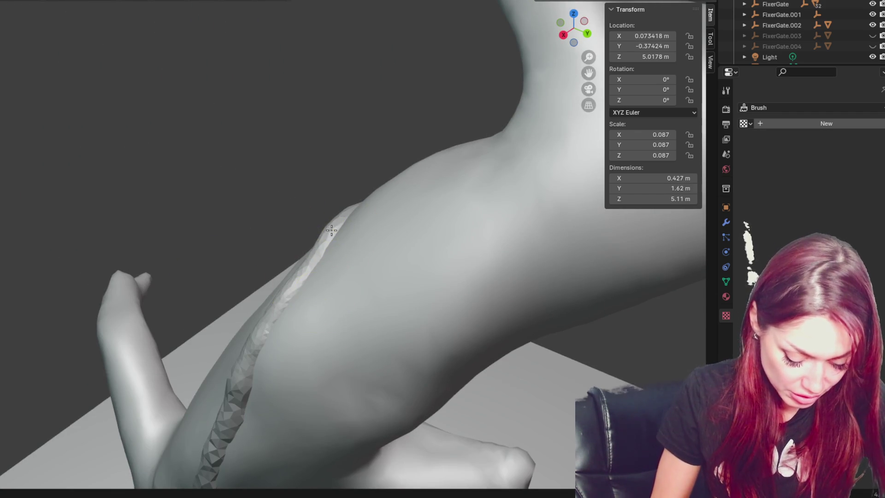
{"action": "mouse_move", "coordinate": [326, 257]}
{"action": "middle_mouse_down"}
{"action": "mouse_move", "coordinate": [244, 390]}
{"action": "mouse_move", "coordinate": [295, 323]}
{"action": "mouse_move", "coordinate": [366, 172]}
{"action": "mouse_move", "coordinate": [346, 227]}
{"action": "mouse_move", "coordinate": [287, 274]}
{"action": "mouse_move", "coordinate": [322, 181]}
{"action": "middle_mouse_up"}
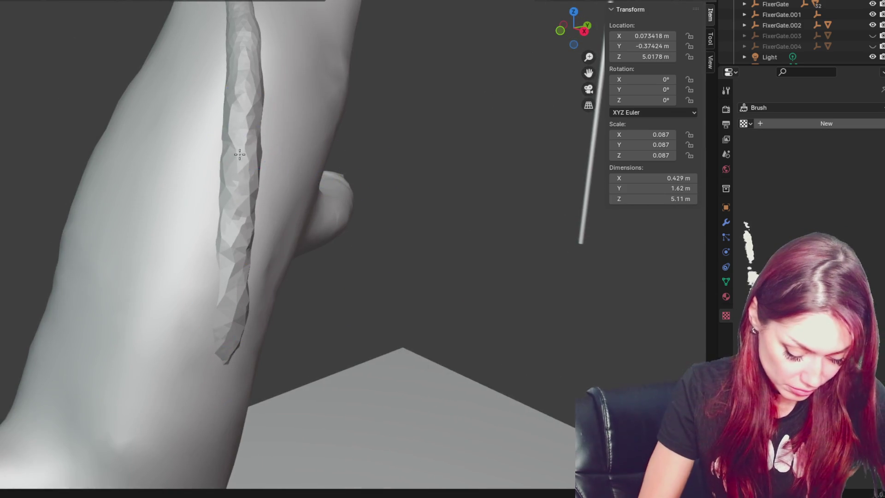
- Smooth the vine along its full length and reshape its upper part near the side branch
{"action": "middle_click_drag", "start_coordinate": [240, 154], "coordinate": [249, 277]}
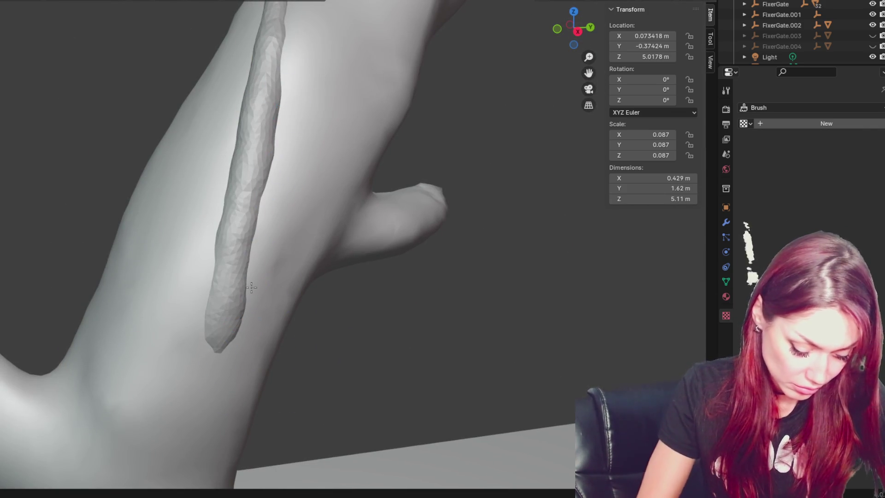
{"action": "left_click_drag", "start_coordinate": [251, 288], "coordinate": [256, 95]}
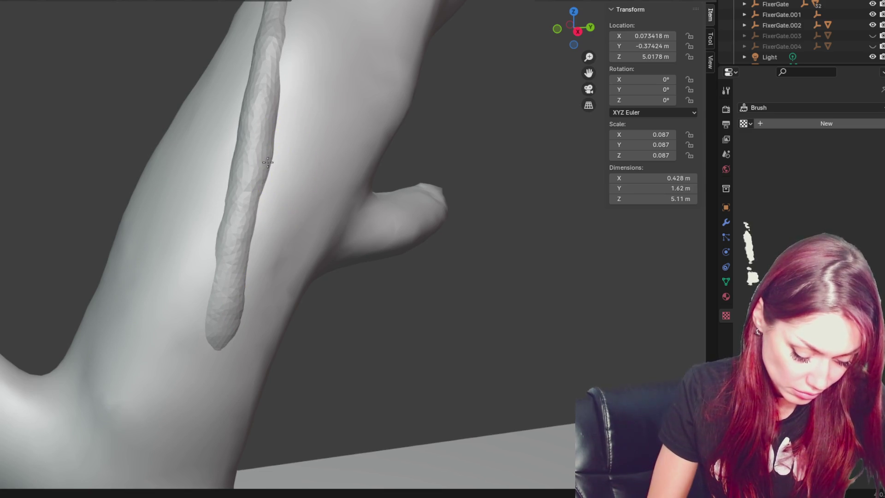
{"action": "middle_click_drag", "start_coordinate": [237, 99], "coordinate": [321, 64]}
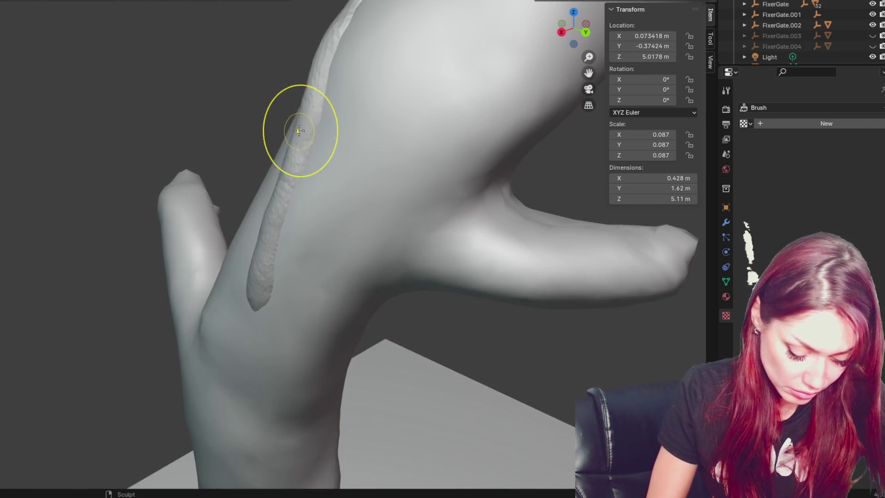
{"action": "mouse_move", "coordinate": [311, 117]}
{"action": "left_mouse_down"}
{"action": "mouse_move", "coordinate": [267, 178]}
{"action": "mouse_move", "coordinate": [267, 218]}
{"action": "mouse_move", "coordinate": [249, 270]}
{"action": "left_mouse_up"}
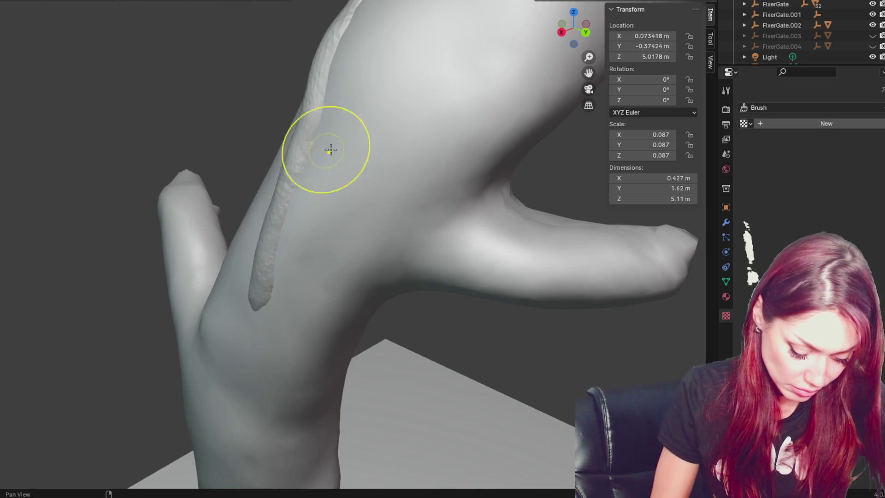
{"action": "middle_click_drag", "start_coordinate": [326, 148], "coordinate": [444, 134]}
{"action": "mouse_move", "coordinate": [269, 73]}
{"action": "left_mouse_down"}
{"action": "mouse_move", "coordinate": [268, 159]}
{"action": "mouse_move", "coordinate": [223, 146]}
{"action": "mouse_move", "coordinate": [217, 247]}
{"action": "mouse_move", "coordinate": [227, 138]}
{"action": "mouse_move", "coordinate": [199, 329]}
{"action": "mouse_move", "coordinate": [231, 198]}
{"action": "mouse_move", "coordinate": [211, 283]}
{"action": "left_mouse_up"}
{"action": "mouse_move", "coordinate": [211, 283]}
{"action": "middle_mouse_down"}
{"action": "mouse_move", "coordinate": [306, 148]}
{"action": "mouse_move", "coordinate": [367, 120]}
{"action": "middle_mouse_up"}
{"action": "scroll", "coordinate": [286, 123], "scroll_direction": "down", "scroll_amount": 3}
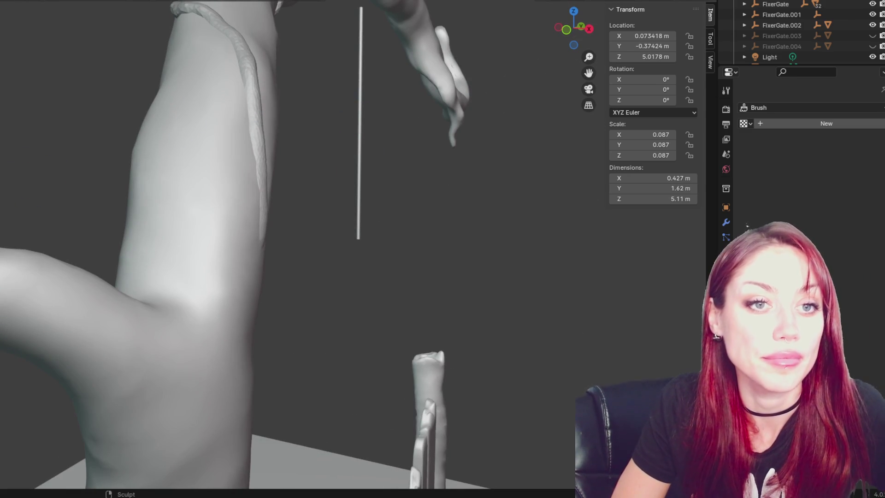
- Frame the vine band around the branch and bend its upper part into a wavy curve
{"action": "mouse_move", "coordinate": [395, 162]}
{"action": "middle_mouse_down"}
{"action": "mouse_move", "coordinate": [390, 148]}
{"action": "mouse_move", "coordinate": [301, 220]}
{"action": "mouse_move", "coordinate": [132, 219]}
{"action": "middle_mouse_up"}
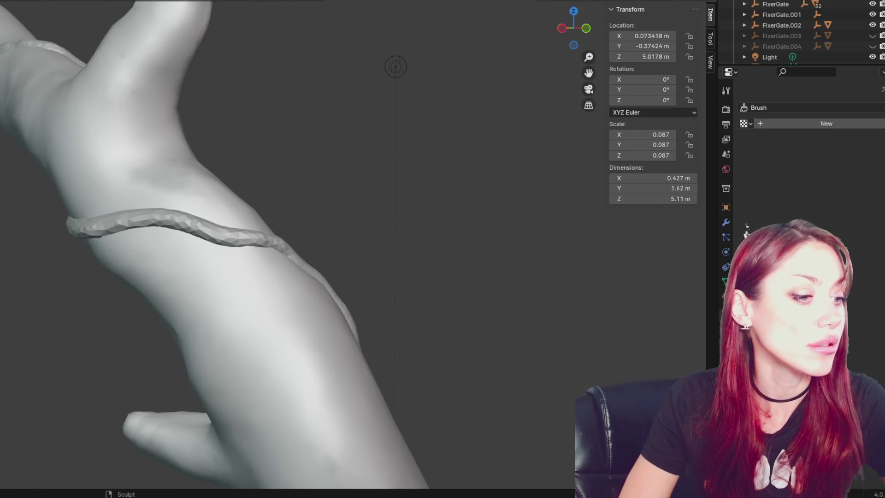
{"action": "scroll", "coordinate": [115, 263], "scroll_direction": "up", "scroll_amount": 3}
{"action": "mouse_move", "coordinate": [114, 263]}
{"action": "middle_mouse_down"}
{"action": "mouse_move", "coordinate": [184, 263]}
{"action": "mouse_move", "coordinate": [251, 247]}
{"action": "middle_mouse_up"}
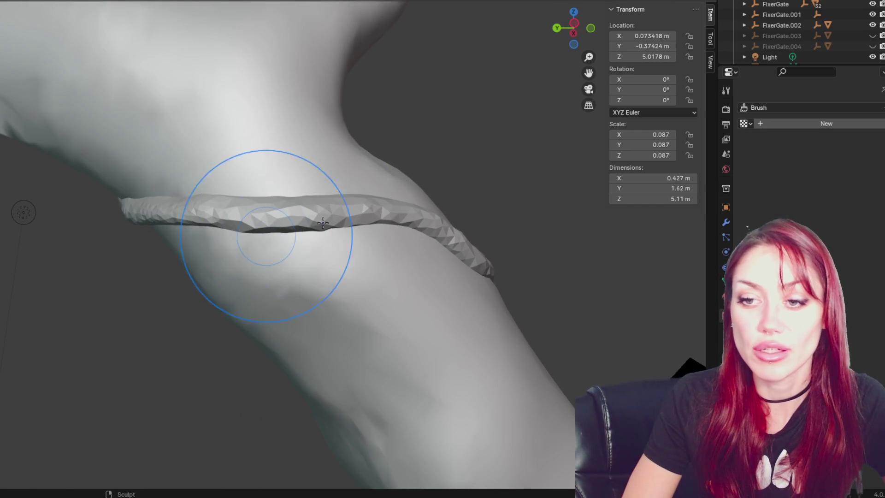
{"action": "middle_click_drag", "start_coordinate": [292, 208], "coordinate": [355, 282]}
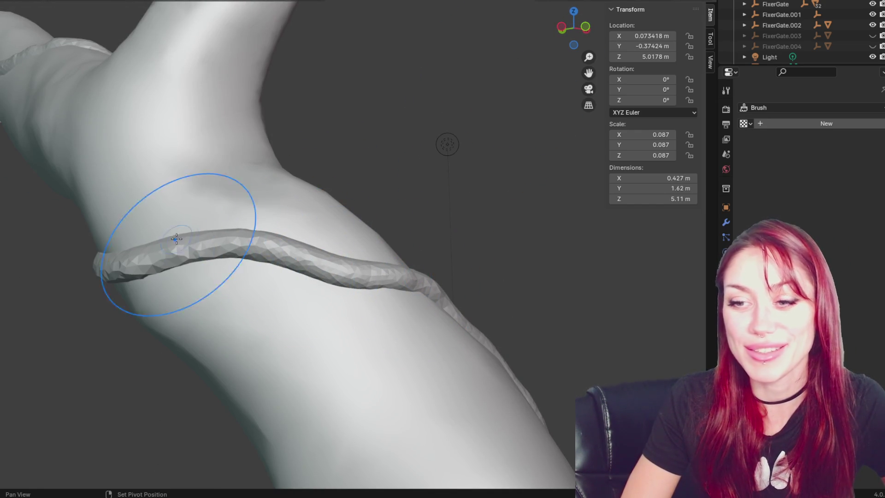
{"action": "middle_click_drag", "start_coordinate": [138, 257], "coordinate": [326, 261]}
{"action": "mouse_move", "coordinate": [230, 307]}
{"action": "middle_mouse_down"}
{"action": "mouse_move", "coordinate": [376, 233]}
{"action": "mouse_move", "coordinate": [325, 237]}
{"action": "middle_mouse_up"}
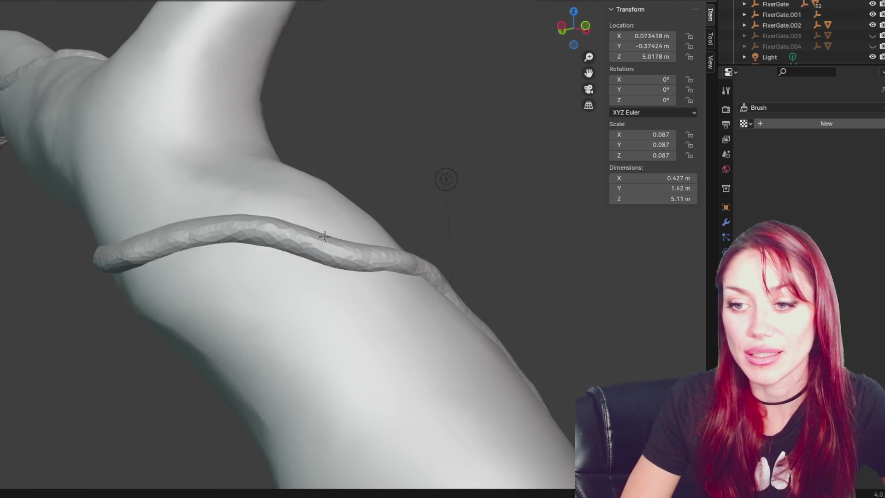
{"action": "middle_click_drag", "start_coordinate": [405, 287], "coordinate": [99, 296]}
{"action": "middle_click_drag", "start_coordinate": [217, 277], "coordinate": [197, 233]}
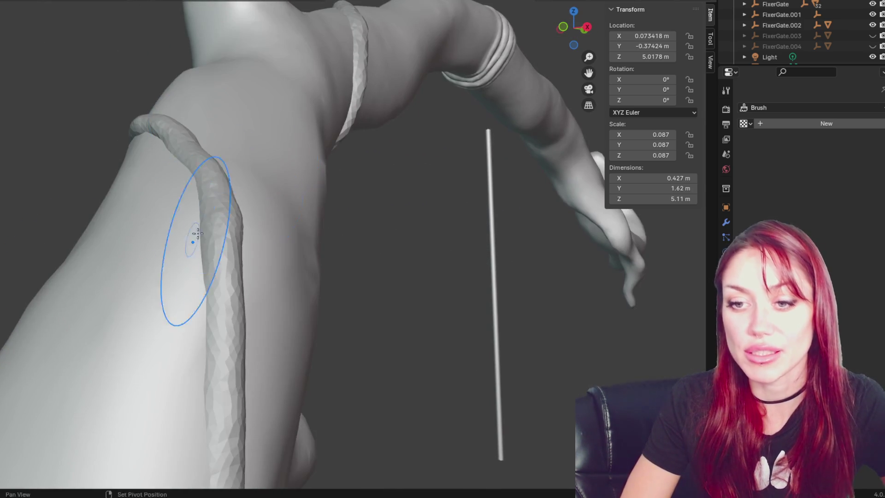
{"action": "mouse_move", "coordinate": [248, 306]}
{"action": "middle_mouse_down"}
{"action": "mouse_move", "coordinate": [264, 267]}
{"action": "mouse_move", "coordinate": [145, 326]}
{"action": "mouse_move", "coordinate": [212, 309]}
{"action": "middle_mouse_up"}
{"action": "mouse_move", "coordinate": [212, 309]}
{"action": "left_mouse_down"}
{"action": "mouse_move", "coordinate": [223, 306]}
{"action": "mouse_move", "coordinate": [209, 314]}
{"action": "left_mouse_up"}
- Reshape the vine strip lower on the branch so it hugs the bark
{"action": "middle_click_drag", "start_coordinate": [210, 314], "coordinate": [193, 342]}
{"action": "left_click_drag", "start_coordinate": [193, 341], "coordinate": [162, 366]}
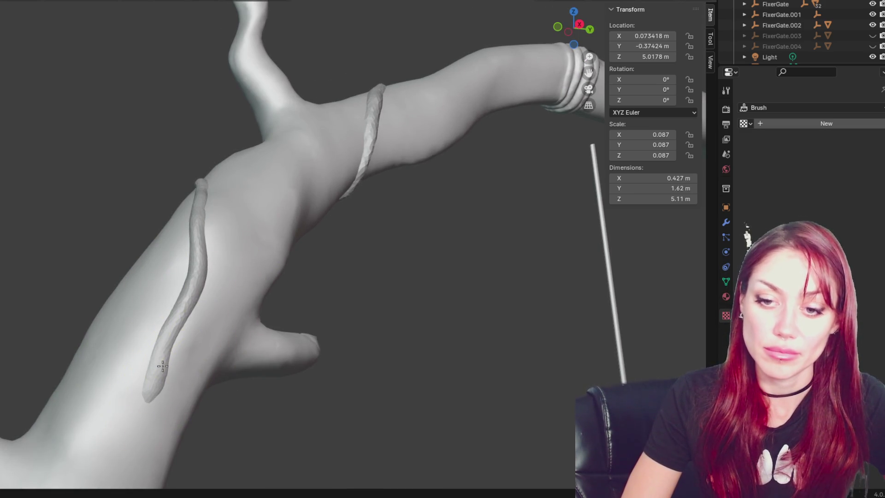
{"action": "middle_click_drag", "start_coordinate": [162, 367], "coordinate": [164, 368]}
{"action": "left_click_drag", "start_coordinate": [164, 367], "coordinate": [138, 373]}
{"action": "mouse_move", "coordinate": [141, 373]}
{"action": "middle_mouse_down"}
{"action": "mouse_move", "coordinate": [259, 207]}
{"action": "mouse_move", "coordinate": [239, 227]}
{"action": "mouse_move", "coordinate": [250, 198]}
{"action": "mouse_move", "coordinate": [229, 218]}
{"action": "middle_mouse_up"}
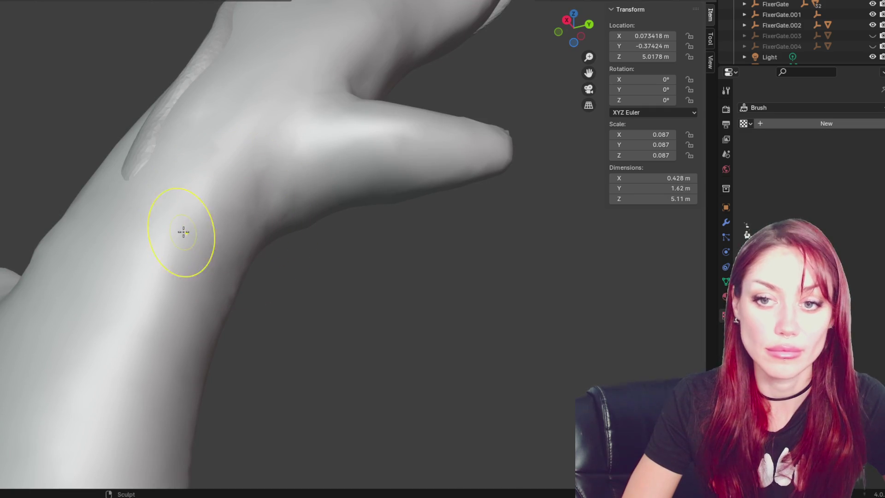
- Extend the vine further down the trunk with Snake Hook strokes
{"action": "left_click_drag", "start_coordinate": [138, 174], "coordinate": [120, 203], "text": "ctrl"}
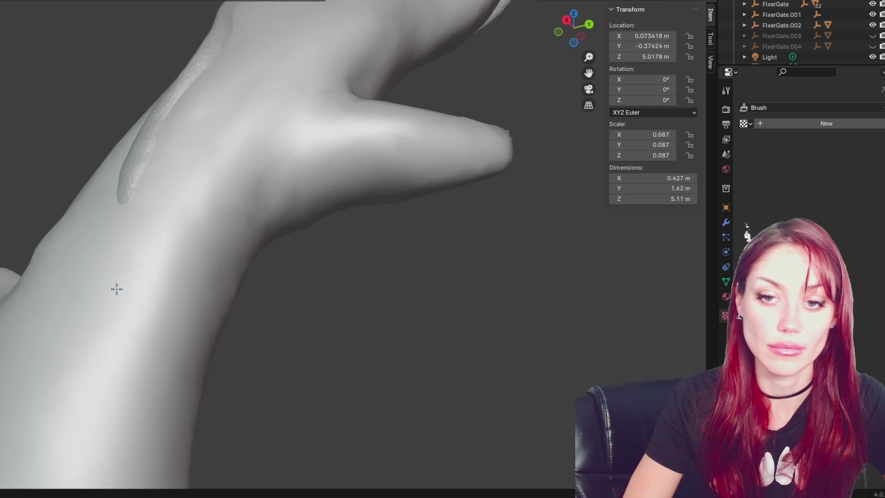
{"action": "left_click_drag", "start_coordinate": [170, 269], "coordinate": [139, 198], "text": "ctrl"}
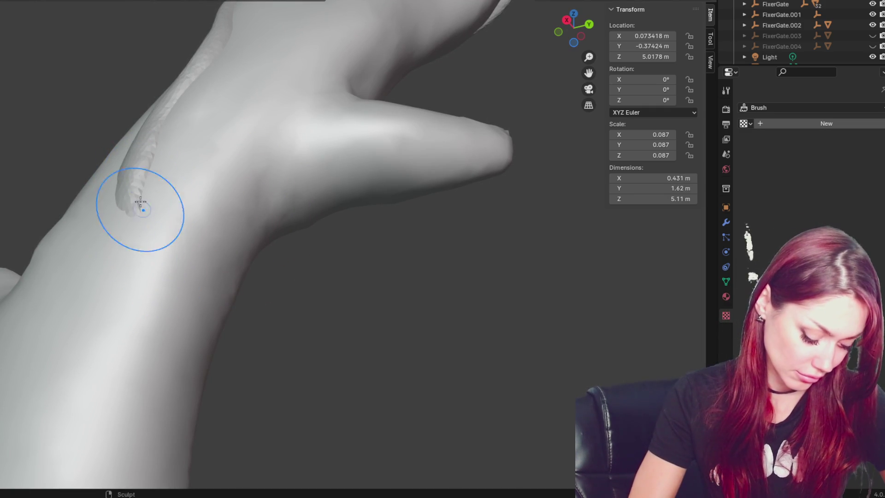
{"action": "middle_click_drag", "start_coordinate": [154, 306], "coordinate": [159, 248]}
{"action": "mouse_move", "coordinate": [159, 249]}
{"action": "left_mouse_down", "text": "ctrl"}
{"action": "mouse_move", "coordinate": [127, 236]}
{"action": "mouse_move", "coordinate": [134, 306]}
{"action": "left_mouse_up", "text": "ctrl"}
{"action": "middle_click_drag", "start_coordinate": [135, 306], "coordinate": [171, 316], "text": "shift"}
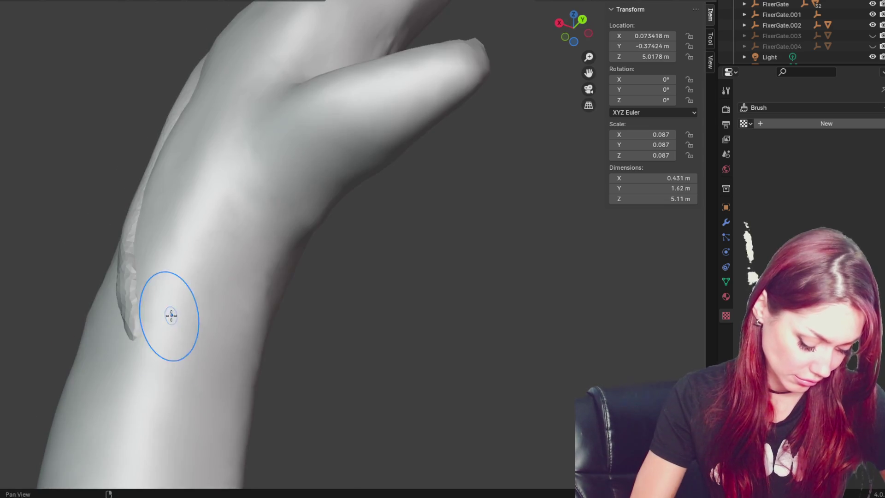
{"action": "mouse_move", "coordinate": [133, 323]}
{"action": "left_mouse_down", "text": "ctrl"}
{"action": "mouse_move", "coordinate": [154, 383]}
{"action": "mouse_move", "coordinate": [164, 369]}
{"action": "mouse_move", "coordinate": [169, 417]}
{"action": "left_mouse_up", "text": "ctrl"}
- Pull the vine tip longer downward into a rounded end, then show the model as Wireframe
{"action": "middle_click_drag", "start_coordinate": [195, 443], "coordinate": [294, 300], "text": "shift"}
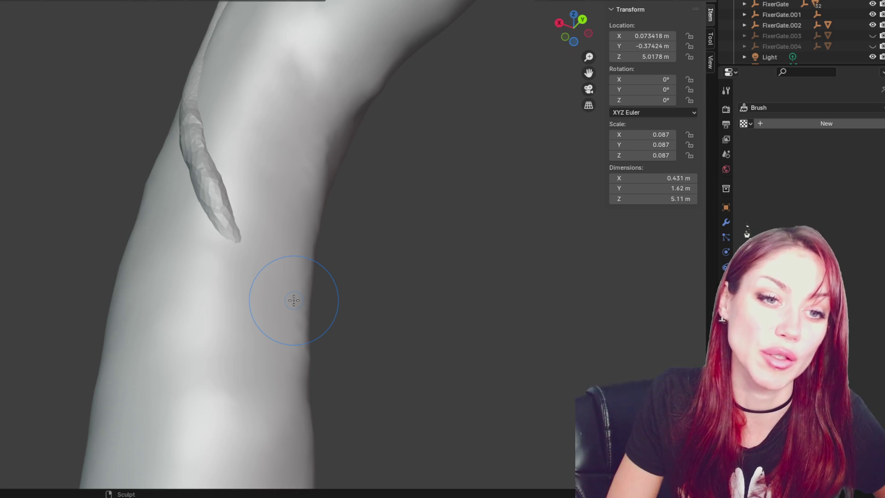
{"action": "middle_click_drag", "start_coordinate": [294, 301], "coordinate": [256, 221], "text": "shift"}
{"action": "middle_click_drag", "start_coordinate": [332, 239], "coordinate": [261, 258]}
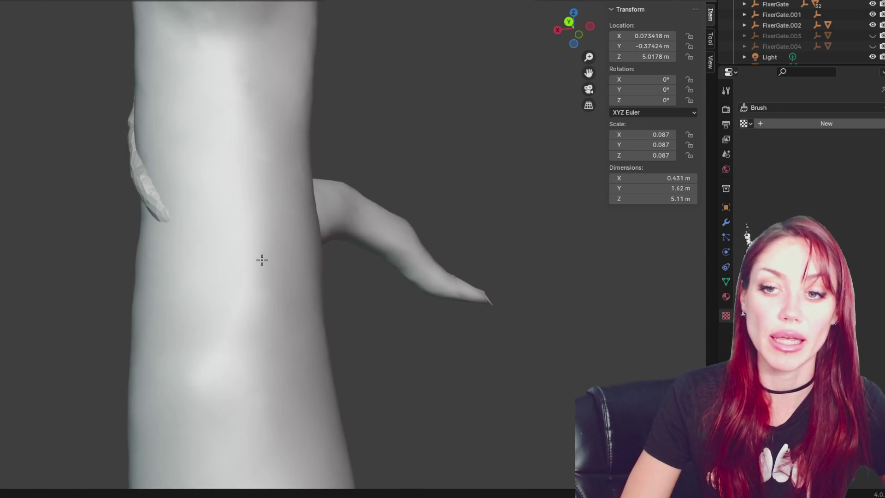
{"action": "left_click_drag", "start_coordinate": [169, 228], "coordinate": [182, 249]}
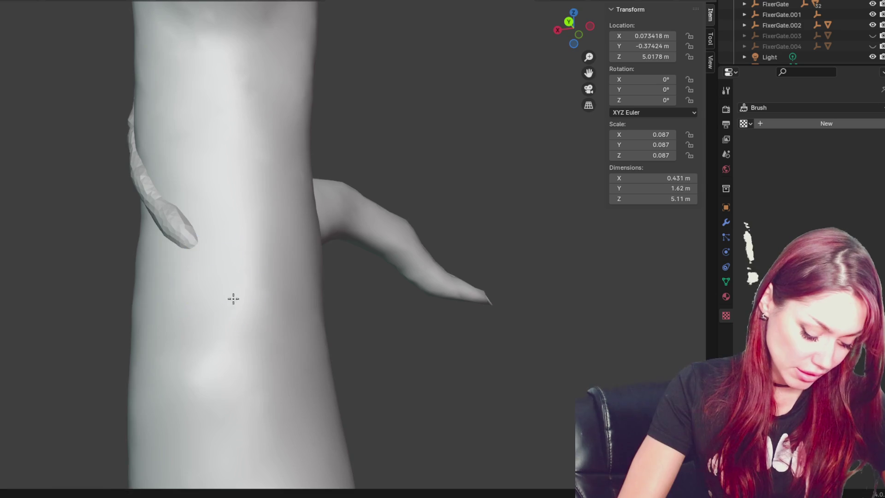
{"action": "left_click_drag", "start_coordinate": [235, 296], "coordinate": [254, 325]}
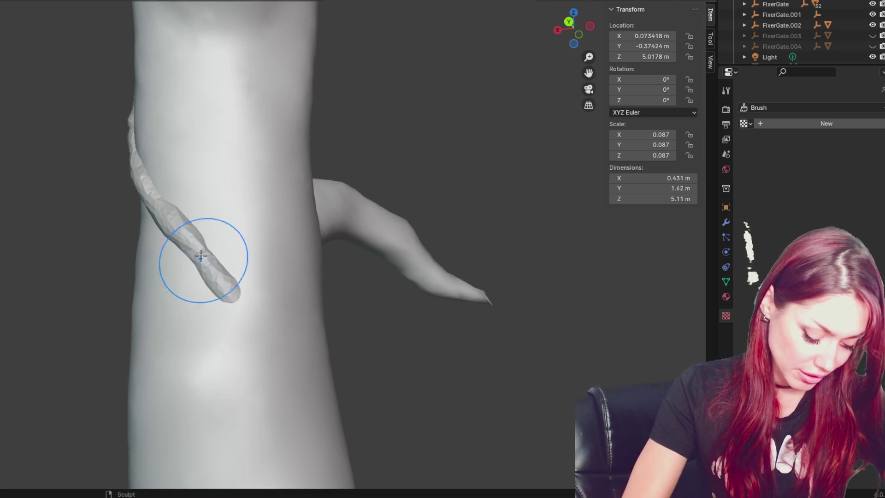
{"action": "middle_click_drag", "start_coordinate": [148, 178], "coordinate": [247, 158]}
{"action": "middle_click_drag", "start_coordinate": [148, 83], "coordinate": [213, 119]}
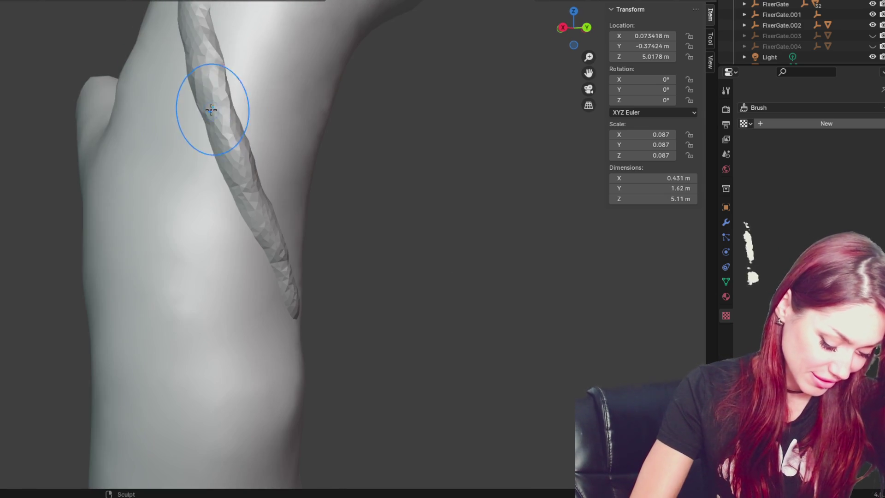
{"action": "mouse_move", "coordinate": [306, 237]}
{"action": "middle_mouse_down"}
{"action": "mouse_move", "coordinate": [174, 174]}
{"action": "mouse_move", "coordinate": [247, 277]}
{"action": "mouse_move", "coordinate": [236, 308]}
{"action": "mouse_move", "coordinate": [375, 221]}
{"action": "mouse_move", "coordinate": [417, 211]}
{"action": "mouse_move", "coordinate": [368, 230]}
{"action": "mouse_move", "coordinate": [390, 228]}
{"action": "middle_mouse_up"}
{"action": "key", "text": "z"}
{"action": "left_click", "coordinate": [257, 317]}
- Switch the trunk back to Solid shading and undo the last sculpt stroke
{"action": "left_click_drag", "start_coordinate": [223, 198], "coordinate": [212, 206]}
{"action": "scroll", "coordinate": [232, 231], "scroll_direction": "down", "scroll_amount": 2}
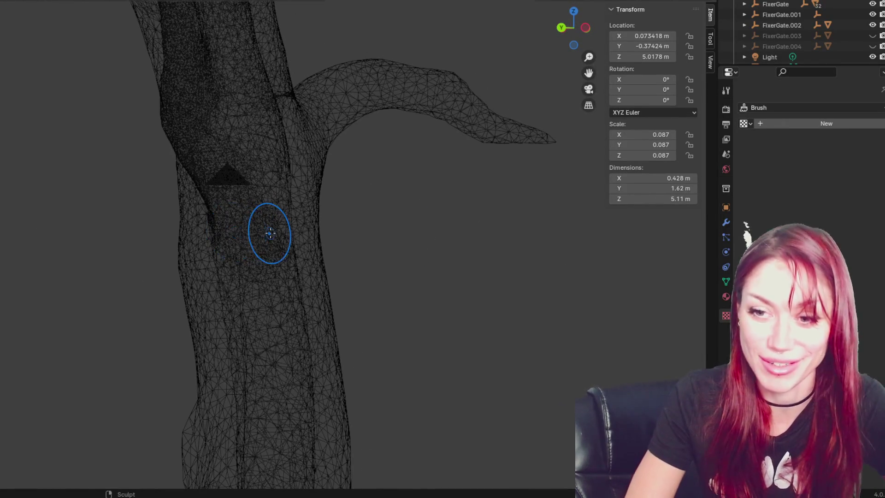
{"action": "key", "text": "z"}
{"action": "left_click", "coordinate": [361, 231]}
{"action": "key", "text": "ctrl+z"}
- Lengthen the vine strand down the side of the trunk
{"action": "middle_click_drag", "start_coordinate": [281, 263], "coordinate": [247, 228]}
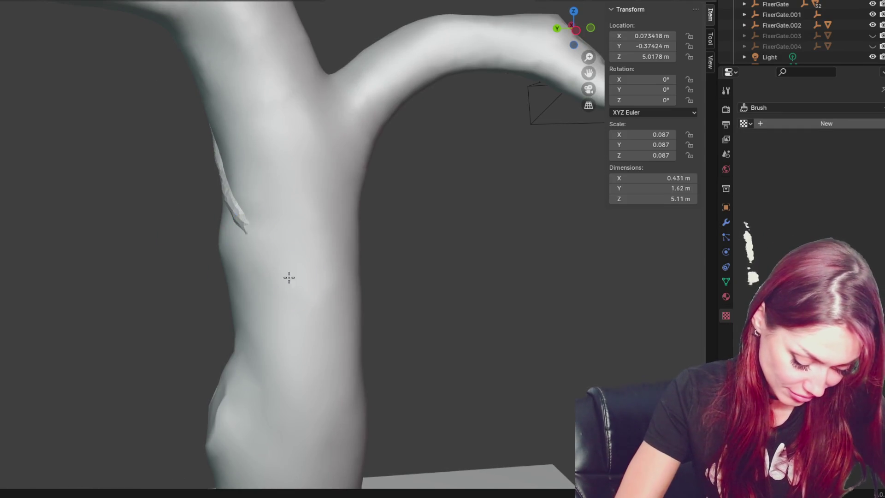
{"action": "middle_click_drag", "start_coordinate": [336, 306], "coordinate": [257, 217]}
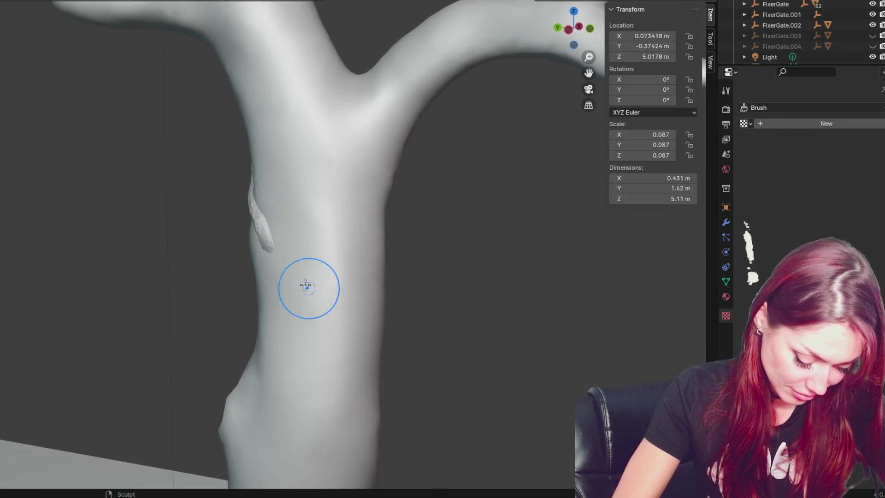
{"action": "middle_click_drag", "start_coordinate": [346, 321], "coordinate": [297, 276]}
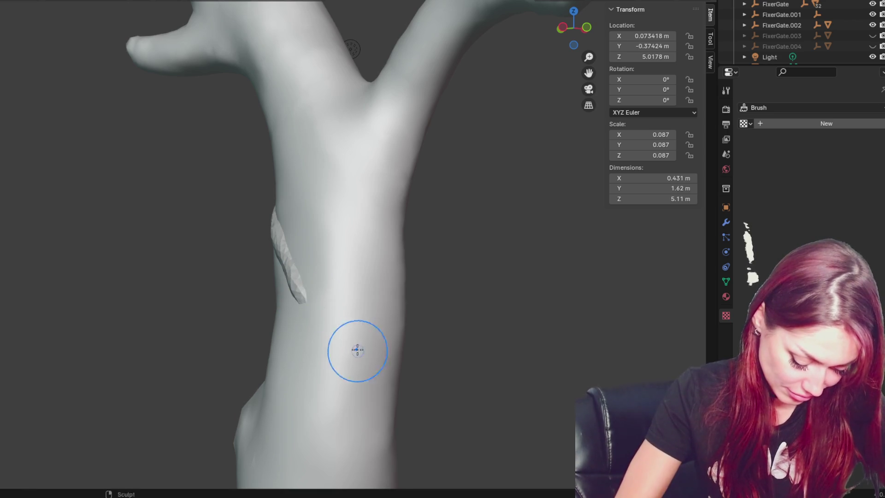
{"action": "middle_click_drag", "start_coordinate": [358, 349], "coordinate": [319, 324]}
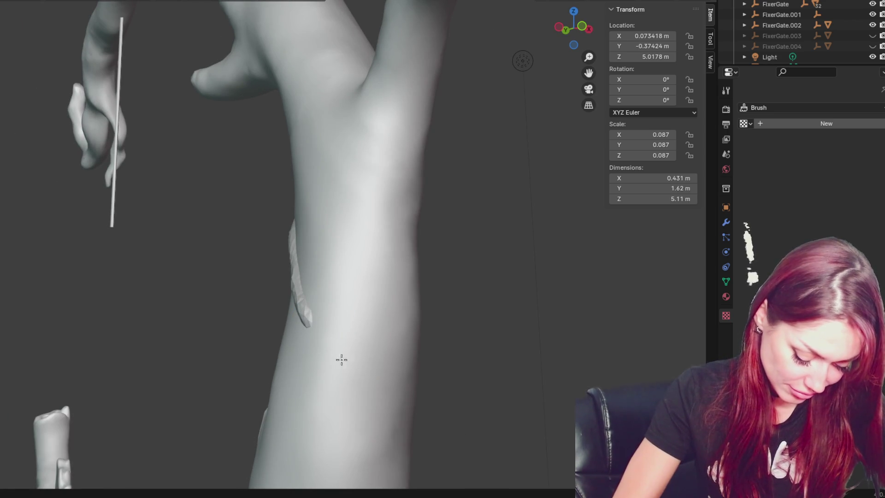
{"action": "middle_click_drag", "start_coordinate": [344, 376], "coordinate": [303, 338]}
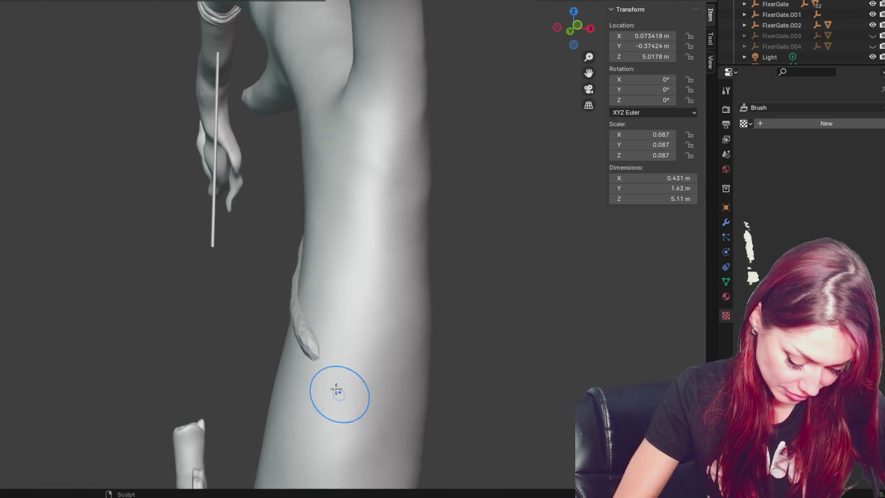
{"action": "left_click_drag", "start_coordinate": [313, 354], "coordinate": [388, 452]}
{"action": "mouse_move", "coordinate": [387, 452]}
{"action": "middle_mouse_down"}
{"action": "mouse_move", "coordinate": [412, 446]}
{"action": "mouse_move", "coordinate": [339, 240]}
{"action": "middle_mouse_up"}
{"action": "middle_click_drag", "start_coordinate": [376, 322], "coordinate": [384, 250], "text": "shift"}
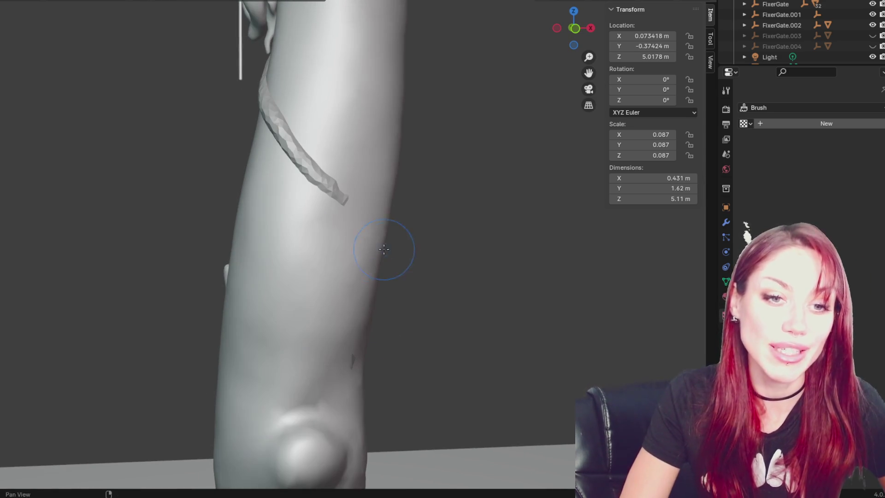
- Pull the vine tip further down, thicken its lower end, and check it from the trunk base
{"action": "middle_click_drag", "start_coordinate": [340, 209], "coordinate": [306, 227]}
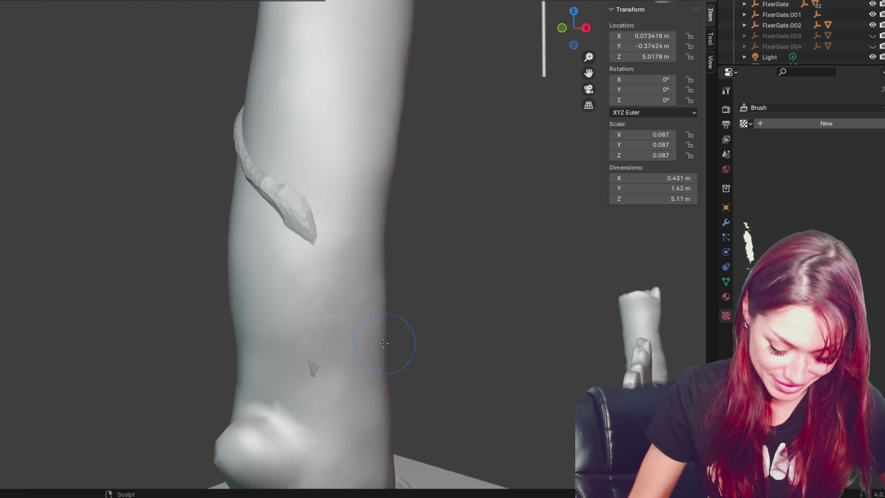
{"action": "mouse_move", "coordinate": [310, 238]}
{"action": "middle_mouse_down"}
{"action": "mouse_move", "coordinate": [318, 302]}
{"action": "mouse_move", "coordinate": [297, 303]}
{"action": "middle_mouse_up"}
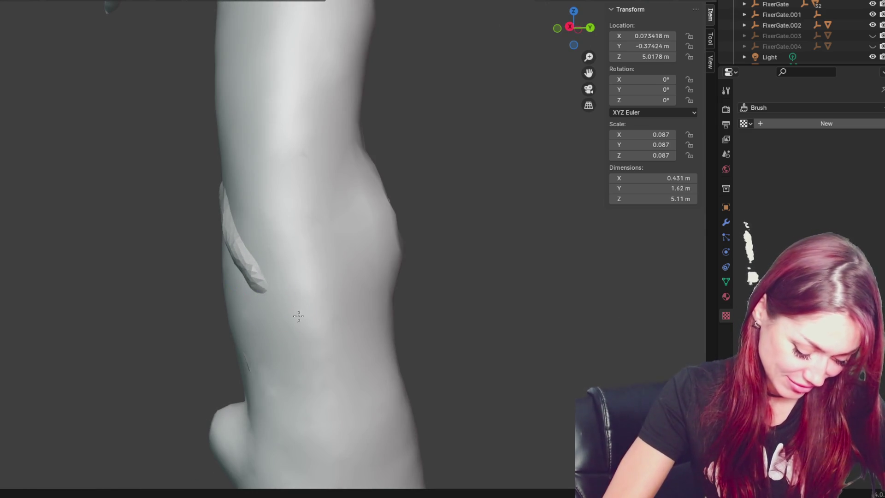
{"action": "left_click_drag", "start_coordinate": [265, 288], "coordinate": [280, 307]}
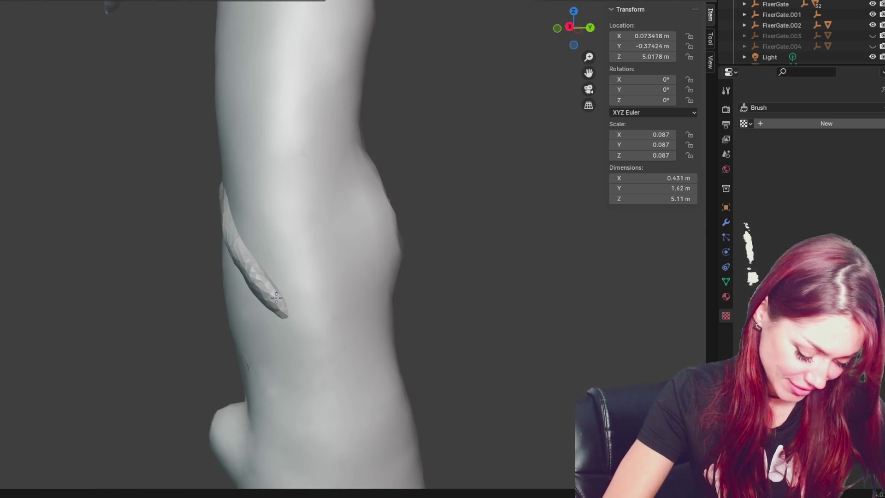
{"action": "mouse_move", "coordinate": [317, 343]}
{"action": "middle_mouse_down"}
{"action": "mouse_move", "coordinate": [320, 351]}
{"action": "mouse_move", "coordinate": [299, 358]}
{"action": "middle_mouse_up"}
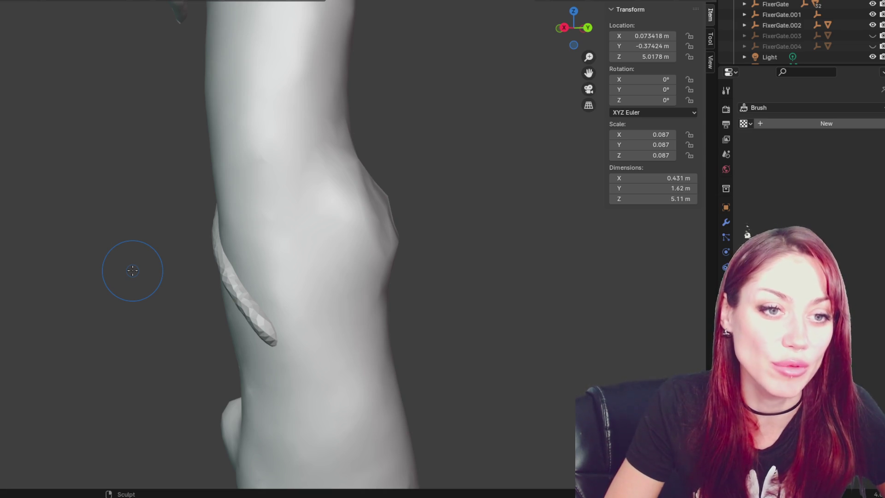
{"action": "middle_click_drag", "start_coordinate": [208, 351], "coordinate": [299, 277]}
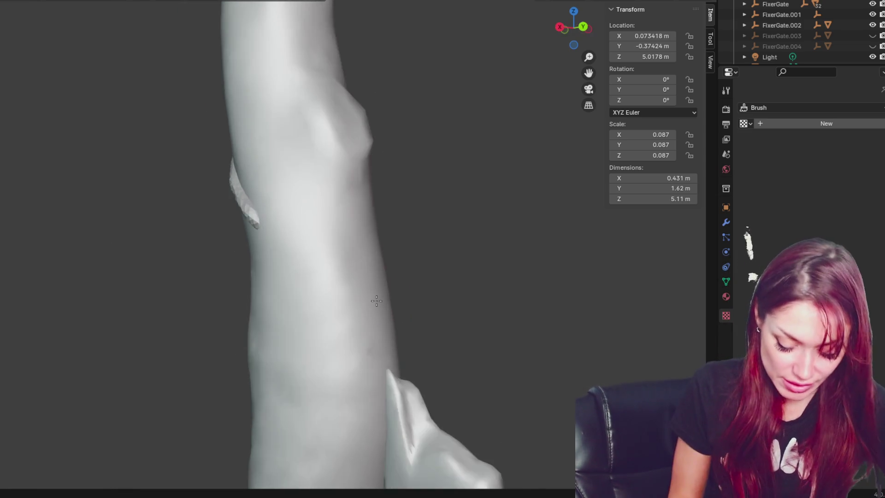
{"action": "mouse_move", "coordinate": [323, 252]}
{"action": "left_mouse_down"}
{"action": "mouse_move", "coordinate": [310, 234]}
{"action": "mouse_move", "coordinate": [302, 236]}
{"action": "left_mouse_up"}
{"action": "mouse_move", "coordinate": [338, 253]}
{"action": "middle_mouse_down"}
{"action": "mouse_move", "coordinate": [332, 277]}
{"action": "mouse_move", "coordinate": [261, 263]}
{"action": "middle_mouse_up"}
{"action": "mouse_move", "coordinate": [304, 292]}
{"action": "middle_mouse_down", "text": "shift"}
{"action": "mouse_move", "coordinate": [265, 298]}
{"action": "mouse_move", "coordinate": [279, 306]}
{"action": "mouse_move", "coordinate": [229, 268]}
{"action": "middle_mouse_up", "text": "shift"}
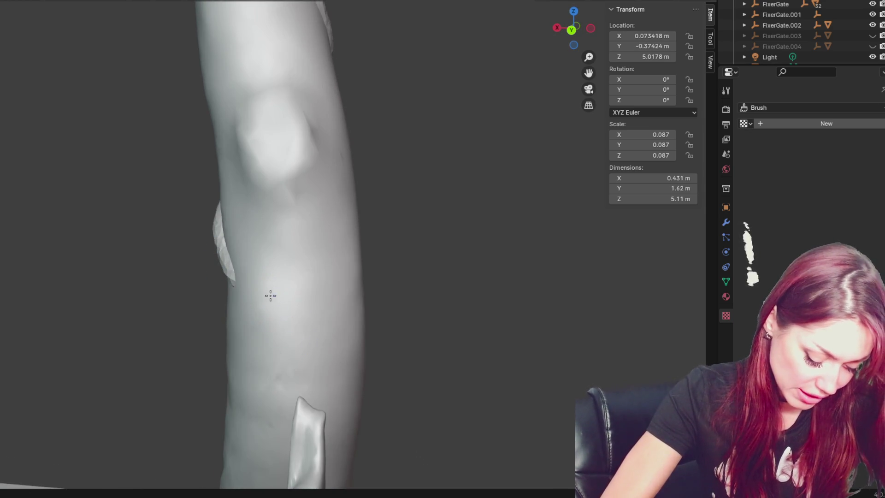
{"action": "middle_click_drag", "start_coordinate": [270, 295], "coordinate": [226, 279]}
{"action": "mouse_move", "coordinate": [256, 326]}
{"action": "middle_mouse_down"}
{"action": "mouse_move", "coordinate": [263, 319]}
{"action": "mouse_move", "coordinate": [262, 349]}
{"action": "middle_mouse_up"}
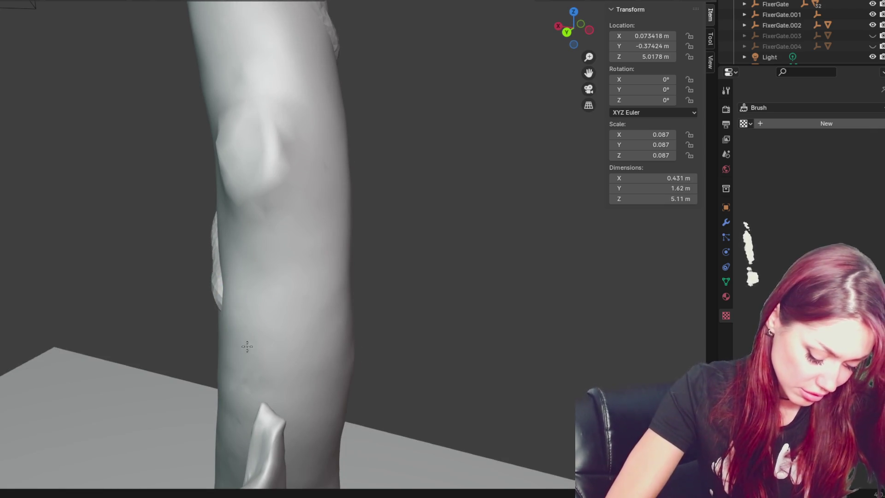
{"action": "middle_click_drag", "start_coordinate": [243, 340], "coordinate": [257, 317]}
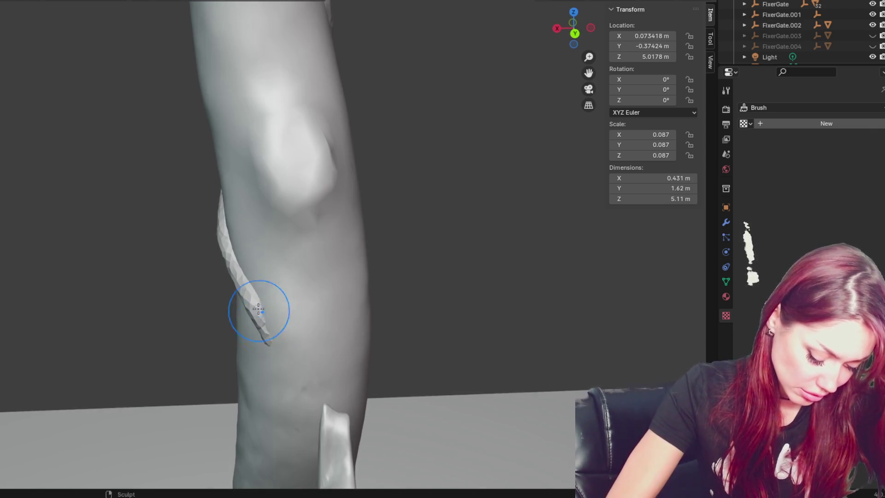
{"action": "middle_click_drag", "start_coordinate": [300, 368], "coordinate": [326, 261]}
- Smooth and reshape the vine strand so it wraps diagonally across the trunk
{"action": "mouse_move", "coordinate": [321, 329]}
{"action": "middle_mouse_down"}
{"action": "mouse_move", "coordinate": [257, 257]}
{"action": "mouse_move", "coordinate": [247, 182]}
{"action": "middle_mouse_up"}
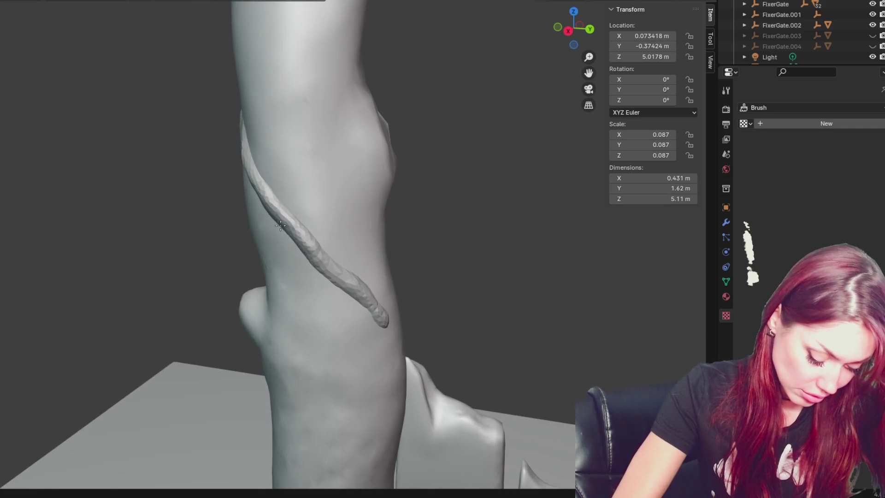
{"action": "middle_click_drag", "start_coordinate": [280, 225], "coordinate": [297, 198]}
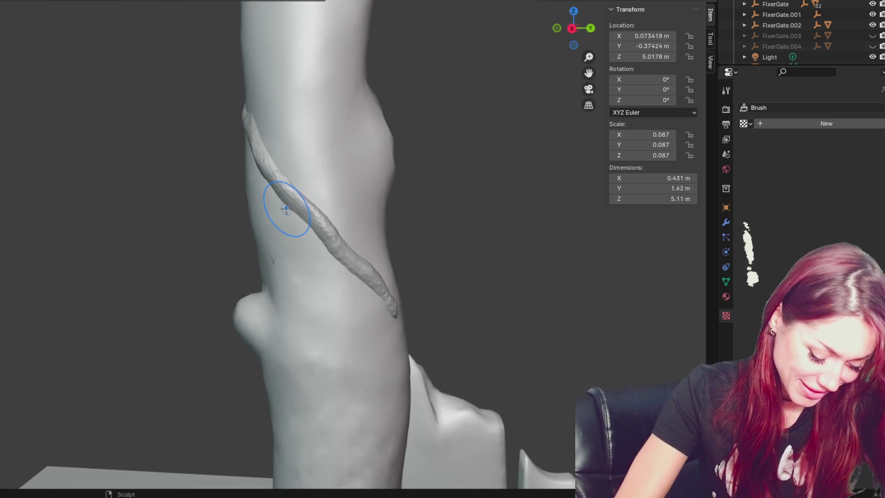
{"action": "mouse_move", "coordinate": [322, 248]}
{"action": "middle_mouse_down"}
{"action": "mouse_move", "coordinate": [339, 201]}
{"action": "mouse_move", "coordinate": [318, 185]}
{"action": "mouse_move", "coordinate": [315, 151]}
{"action": "mouse_move", "coordinate": [301, 150]}
{"action": "mouse_move", "coordinate": [297, 134]}
{"action": "middle_mouse_up"}
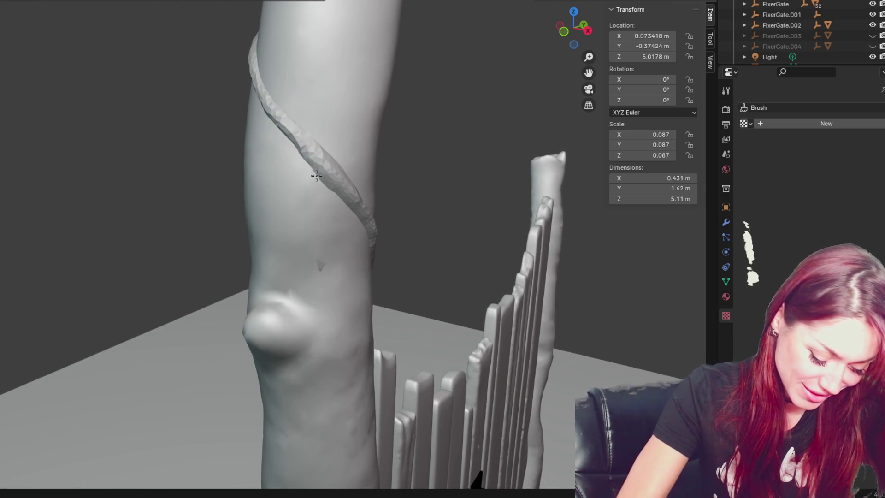
{"action": "middle_click_drag", "start_coordinate": [316, 176], "coordinate": [299, 125]}
{"action": "mouse_move", "coordinate": [308, 91]}
{"action": "left_mouse_down"}
{"action": "mouse_move", "coordinate": [285, 88]}
{"action": "mouse_move", "coordinate": [323, 134]}
{"action": "mouse_move", "coordinate": [276, 79]}
{"action": "mouse_move", "coordinate": [351, 155]}
{"action": "left_mouse_up"}
{"action": "mouse_move", "coordinate": [351, 155]}
{"action": "middle_mouse_down"}
{"action": "mouse_move", "coordinate": [322, 148]}
{"action": "mouse_move", "coordinate": [282, 106]}
{"action": "mouse_move", "coordinate": [276, 138]}
{"action": "middle_mouse_up"}
{"action": "mouse_move", "coordinate": [330, 200]}
{"action": "middle_mouse_down"}
{"action": "mouse_move", "coordinate": [263, 129]}
{"action": "mouse_move", "coordinate": [281, 146]}
{"action": "middle_mouse_up"}
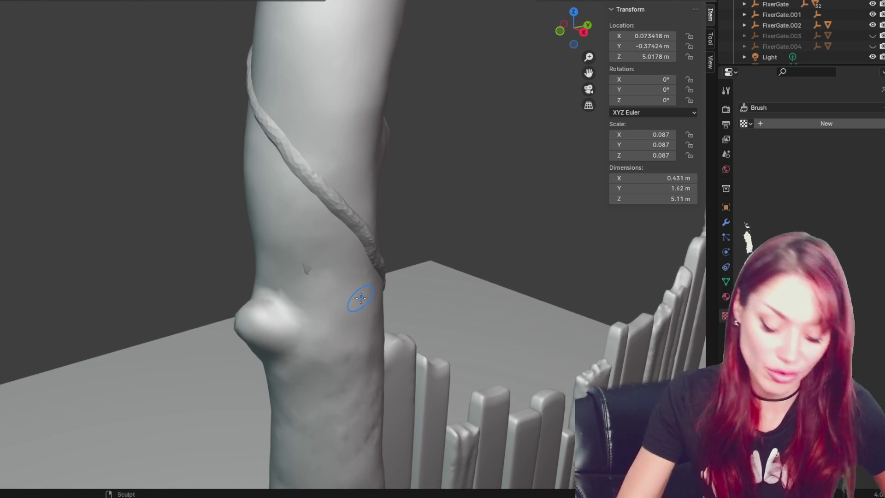
{"action": "middle_click_drag", "start_coordinate": [418, 234], "coordinate": [313, 219]}
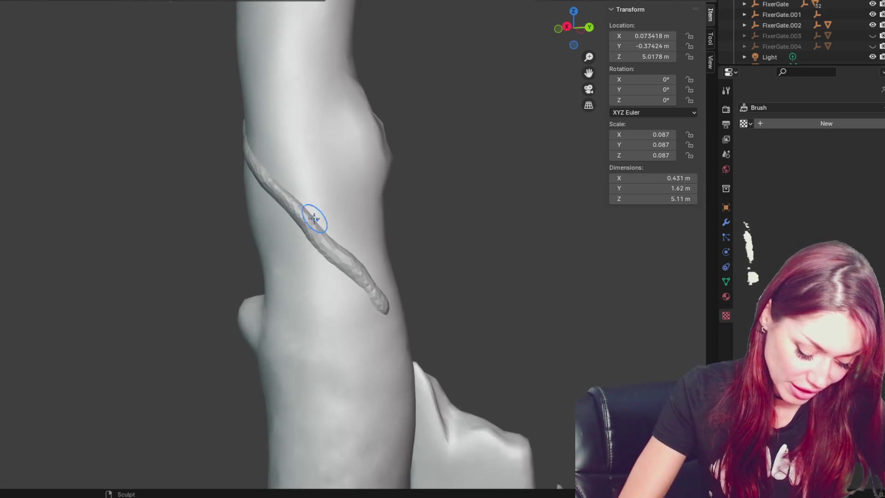
{"action": "mouse_move", "coordinate": [356, 270]}
{"action": "middle_mouse_down"}
{"action": "mouse_move", "coordinate": [337, 242]}
{"action": "mouse_move", "coordinate": [300, 287]}
{"action": "mouse_move", "coordinate": [322, 307]}
{"action": "mouse_move", "coordinate": [235, 323]}
{"action": "middle_mouse_up"}
{"action": "middle_click_drag", "start_coordinate": [263, 351], "coordinate": [259, 315]}
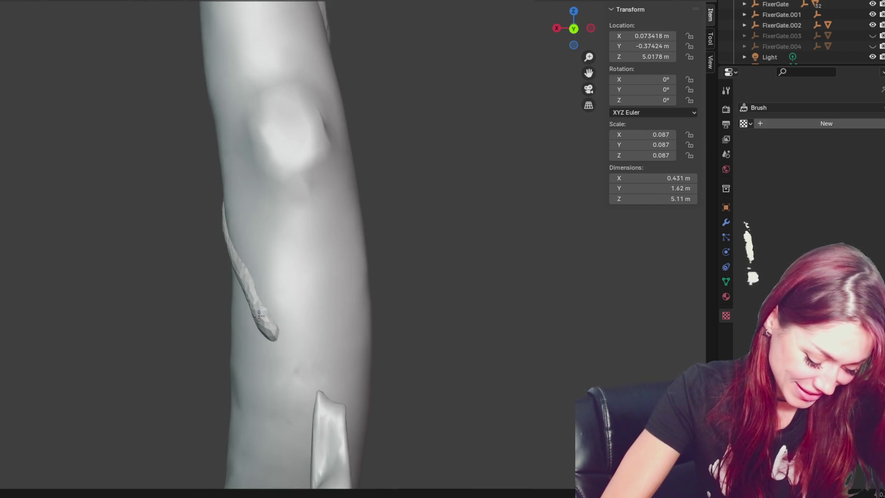
{"action": "mouse_move", "coordinate": [283, 344]}
{"action": "middle_mouse_down"}
{"action": "mouse_move", "coordinate": [295, 336]}
{"action": "mouse_move", "coordinate": [415, 362]}
{"action": "mouse_move", "coordinate": [362, 286]}
{"action": "mouse_move", "coordinate": [367, 321]}
{"action": "mouse_move", "coordinate": [470, 306]}
{"action": "mouse_move", "coordinate": [411, 277]}
{"action": "mouse_move", "coordinate": [355, 306]}
{"action": "mouse_move", "coordinate": [418, 313]}
{"action": "middle_mouse_up"}
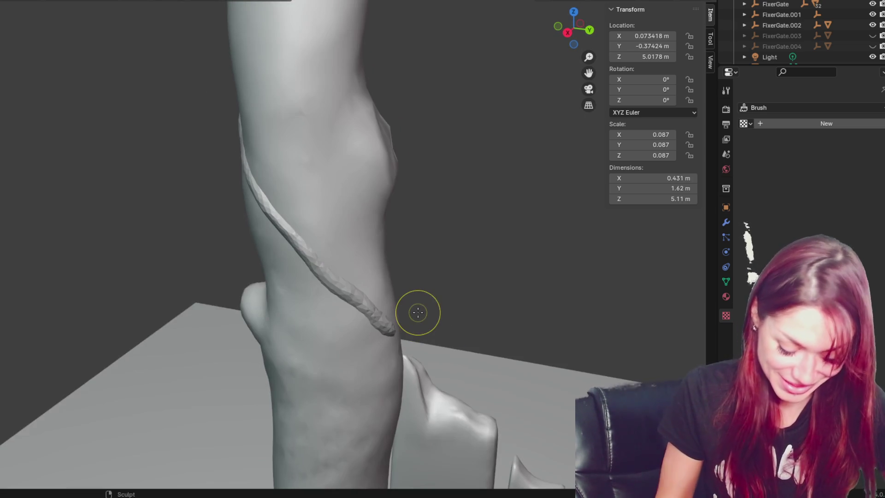
- Zoom out to review the whole gate, trunk arch and fence pieces
{"action": "scroll", "coordinate": [266, 205], "scroll_direction": "down", "scroll_amount": 3}
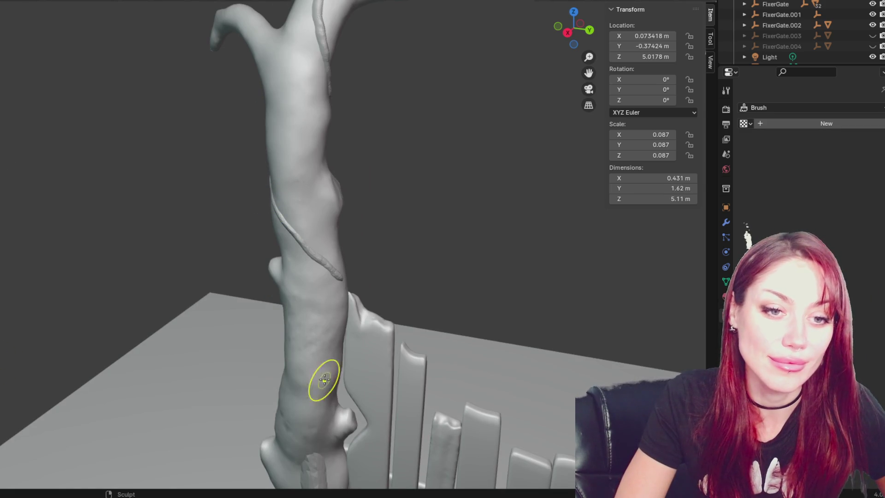
{"action": "scroll", "coordinate": [314, 332], "scroll_direction": "down", "scroll_amount": 2}
{"action": "mouse_move", "coordinate": [379, 212]}
{"action": "middle_mouse_down"}
{"action": "mouse_move", "coordinate": [461, 192]}
{"action": "mouse_move", "coordinate": [413, 191]}
{"action": "mouse_move", "coordinate": [397, 312]}
{"action": "mouse_move", "coordinate": [312, 320]}
{"action": "mouse_move", "coordinate": [322, 310]}
{"action": "middle_mouse_up"}
{"action": "scroll", "coordinate": [412, 191], "scroll_direction": "down", "scroll_amount": 3}
{"action": "scroll", "coordinate": [405, 217], "scroll_direction": "up", "scroll_amount": 4}
{"action": "scroll", "coordinate": [393, 303], "scroll_direction": "down", "scroll_amount": 2}
{"action": "scroll", "coordinate": [394, 305], "scroll_direction": "up", "scroll_amount": 5}
{"action": "scroll", "coordinate": [328, 272], "scroll_direction": "up", "scroll_amount": 2}
{"action": "mouse_move", "coordinate": [332, 231]}
{"action": "middle_mouse_down"}
{"action": "mouse_move", "coordinate": [275, 216]}
{"action": "mouse_move", "coordinate": [302, 245]}
{"action": "mouse_move", "coordinate": [365, 269]}
{"action": "mouse_move", "coordinate": [277, 227]}
{"action": "mouse_move", "coordinate": [372, 209]}
{"action": "mouse_move", "coordinate": [403, 229]}
{"action": "mouse_move", "coordinate": [264, 223]}
{"action": "mouse_move", "coordinate": [313, 258]}
{"action": "middle_mouse_up"}
- Show the trunk as Wireframe and inspect it beside the fence posts
{"action": "key", "text": "z"}
{"action": "left_click", "coordinate": [214, 233]}
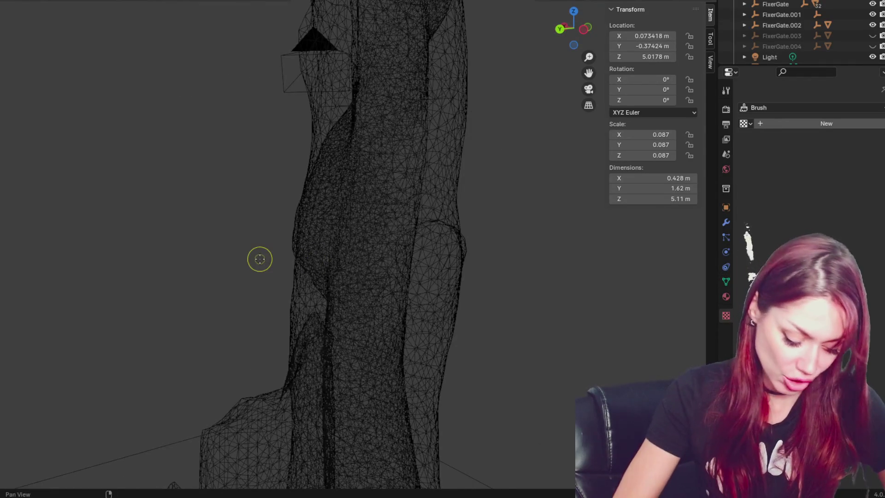
{"action": "middle_click_drag", "start_coordinate": [260, 259], "coordinate": [322, 254]}
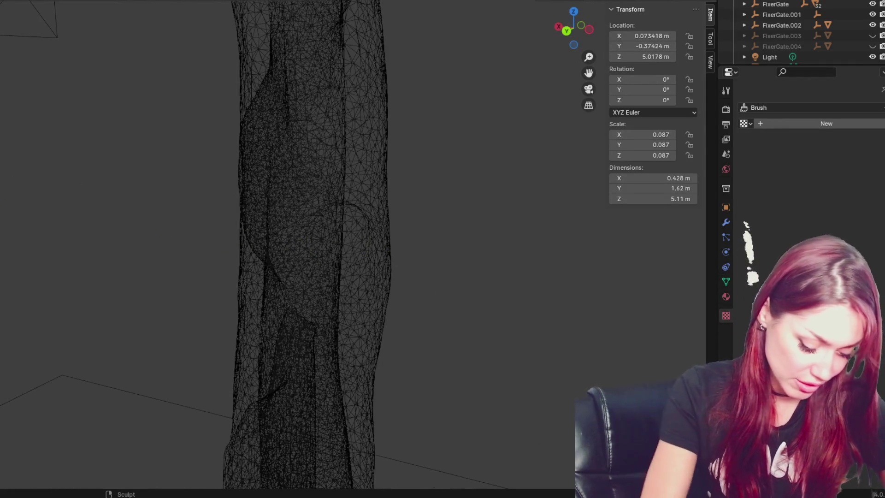
{"action": "middle_click_drag", "start_coordinate": [286, 152], "coordinate": [302, 152]}
{"action": "mouse_move", "coordinate": [217, 227]}
{"action": "middle_mouse_down"}
{"action": "mouse_move", "coordinate": [258, 249]}
{"action": "mouse_move", "coordinate": [252, 218]}
{"action": "middle_mouse_up"}
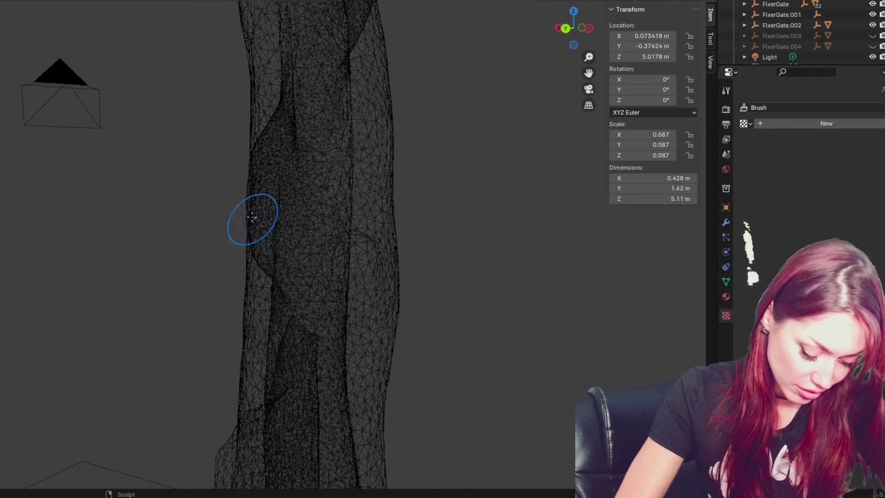
{"action": "mouse_move", "coordinate": [283, 270]}
{"action": "middle_mouse_down"}
{"action": "mouse_move", "coordinate": [371, 365]}
{"action": "mouse_move", "coordinate": [332, 293]}
{"action": "mouse_move", "coordinate": [402, 360]}
{"action": "mouse_move", "coordinate": [372, 312]}
{"action": "middle_mouse_up"}
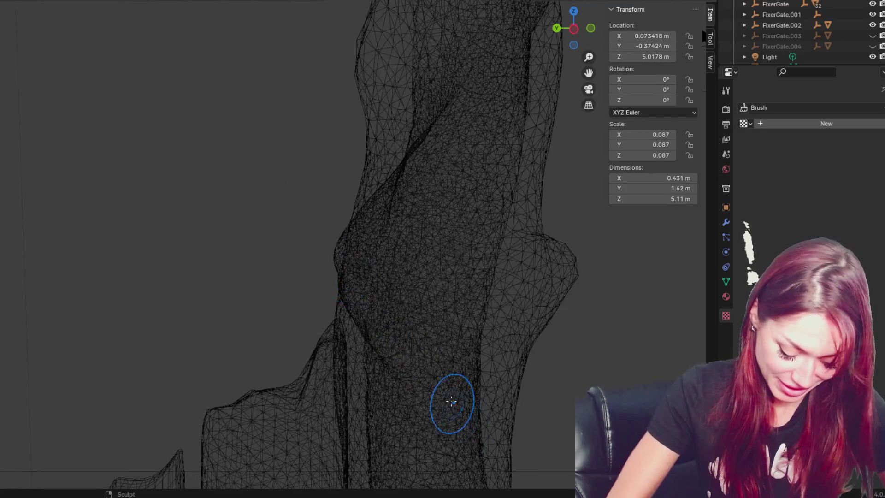
{"action": "middle_click_drag", "start_coordinate": [471, 410], "coordinate": [376, 317]}
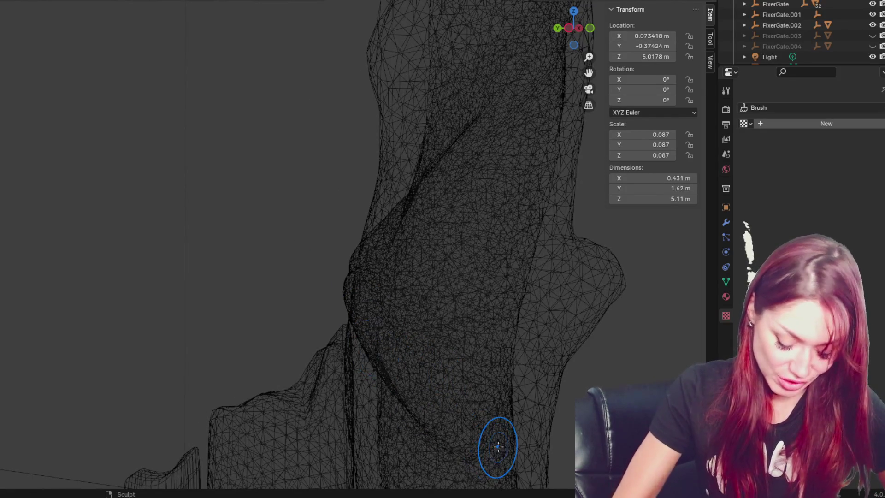
{"action": "mouse_move", "coordinate": [498, 446]}
{"action": "middle_mouse_down", "text": "shift"}
{"action": "mouse_move", "coordinate": [403, 280]}
{"action": "mouse_move", "coordinate": [341, 229]}
{"action": "middle_mouse_up", "text": "shift"}
{"action": "middle_click_drag", "start_coordinate": [474, 332], "coordinate": [298, 285]}
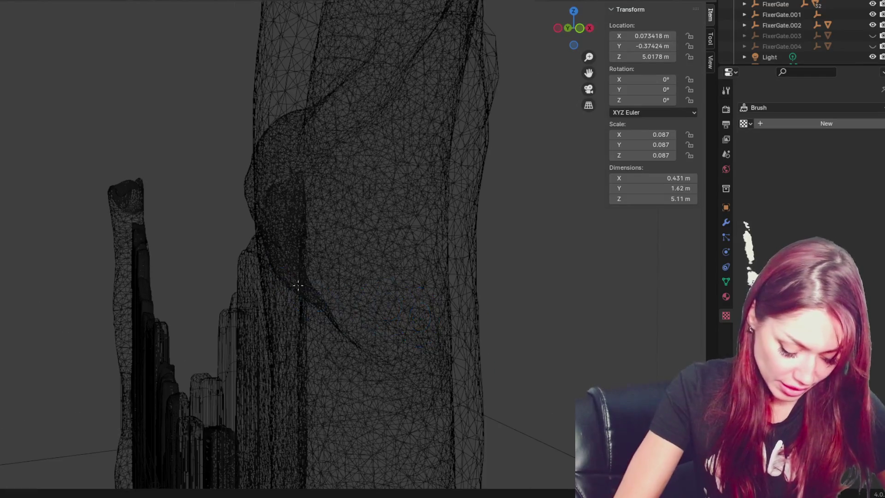
{"action": "mouse_move", "coordinate": [339, 312]}
{"action": "middle_mouse_down"}
{"action": "mouse_move", "coordinate": [466, 368]}
{"action": "mouse_move", "coordinate": [298, 347]}
{"action": "middle_mouse_up"}
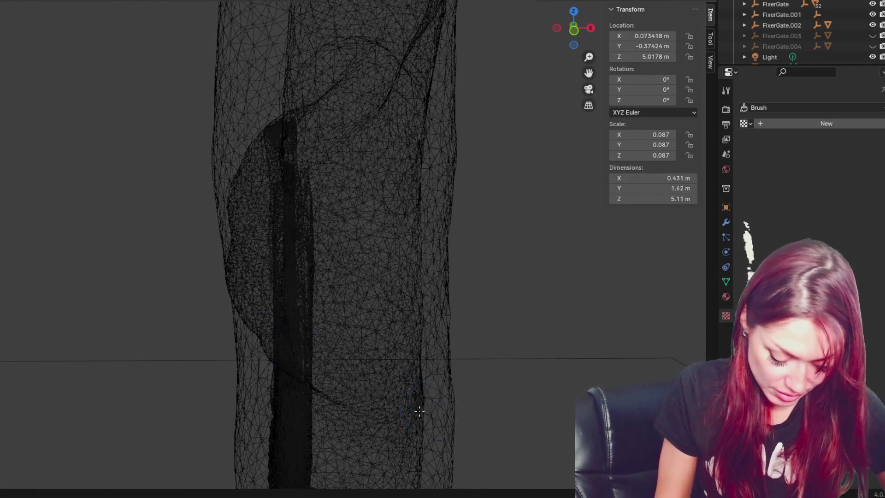
{"action": "mouse_move", "coordinate": [447, 401]}
{"action": "middle_mouse_down"}
{"action": "mouse_move", "coordinate": [328, 381]}
{"action": "mouse_move", "coordinate": [398, 358]}
{"action": "middle_mouse_up"}
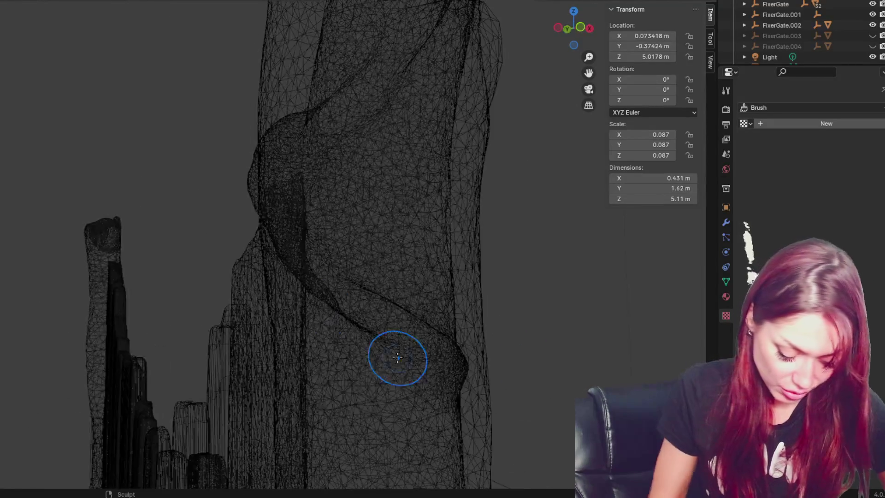
- Smooth the crease along the vine's underside, then return to solid shading
{"action": "middle_click_drag", "start_coordinate": [367, 302], "coordinate": [360, 270]}
{"action": "middle_click_drag", "start_coordinate": [278, 156], "coordinate": [383, 244]}
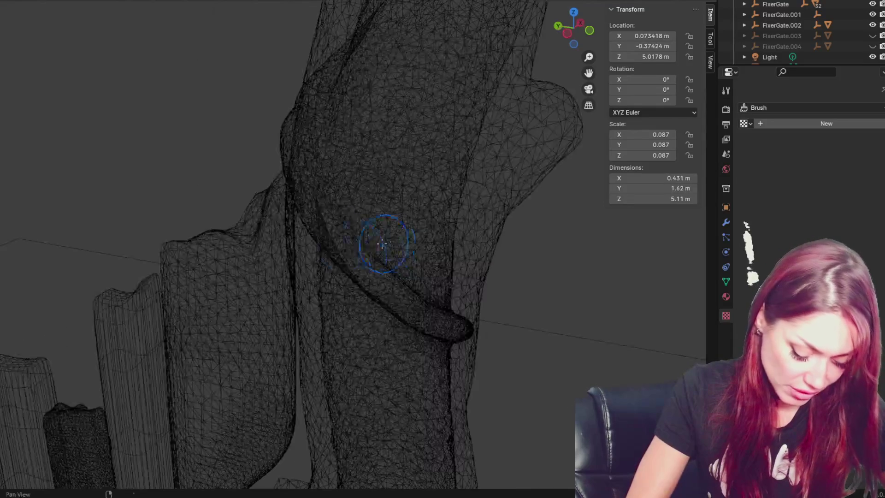
{"action": "mouse_move", "coordinate": [403, 289]}
{"action": "middle_mouse_down"}
{"action": "mouse_move", "coordinate": [322, 194]}
{"action": "mouse_move", "coordinate": [259, 85]}
{"action": "mouse_move", "coordinate": [384, 95]}
{"action": "mouse_move", "coordinate": [223, 36]}
{"action": "mouse_move", "coordinate": [357, 184]}
{"action": "mouse_move", "coordinate": [367, 180]}
{"action": "middle_mouse_up"}
{"action": "middle_click_drag", "start_coordinate": [448, 282], "coordinate": [378, 237]}
{"action": "middle_click_drag", "start_coordinate": [523, 286], "coordinate": [181, 213]}
{"action": "middle_click_drag", "start_coordinate": [286, 269], "coordinate": [154, 276]}
{"action": "mouse_move", "coordinate": [287, 344]}
{"action": "middle_mouse_down"}
{"action": "mouse_move", "coordinate": [322, 365]}
{"action": "mouse_move", "coordinate": [212, 369]}
{"action": "middle_mouse_up"}
{"action": "middle_click_drag", "start_coordinate": [118, 365], "coordinate": [169, 333]}
{"action": "left_click_drag", "start_coordinate": [170, 333], "coordinate": [257, 387]}
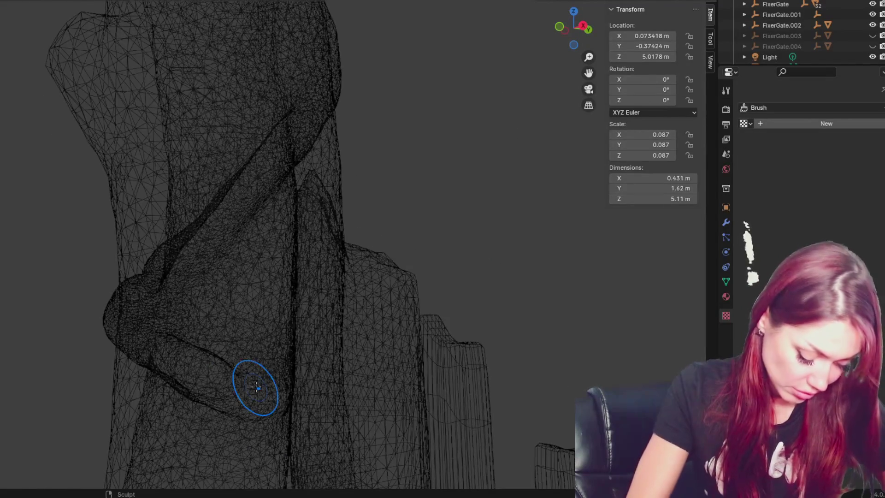
{"action": "mouse_move", "coordinate": [257, 387]}
{"action": "middle_mouse_down"}
{"action": "mouse_move", "coordinate": [302, 267]}
{"action": "mouse_move", "coordinate": [500, 271]}
{"action": "mouse_move", "coordinate": [527, 290]}
{"action": "middle_mouse_up"}
{"action": "key", "text": "shift+z"}
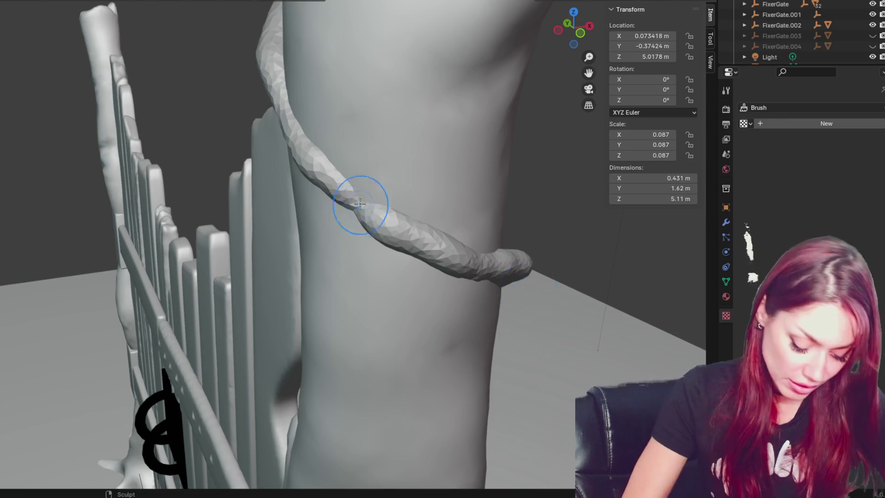
- Smooth the rope vine's surface from its loop down to the rounded tip
{"action": "middle_click_drag", "start_coordinate": [370, 206], "coordinate": [409, 173]}
{"action": "mouse_move", "coordinate": [388, 97]}
{"action": "middle_mouse_down"}
{"action": "mouse_move", "coordinate": [385, 16]}
{"action": "mouse_move", "coordinate": [427, 2]}
{"action": "mouse_move", "coordinate": [280, 47]}
{"action": "middle_mouse_up"}
{"action": "mouse_move", "coordinate": [236, 29]}
{"action": "middle_mouse_down"}
{"action": "mouse_move", "coordinate": [297, 35]}
{"action": "mouse_move", "coordinate": [316, 56]}
{"action": "mouse_move", "coordinate": [287, 24]}
{"action": "mouse_move", "coordinate": [272, 43]}
{"action": "middle_mouse_up"}
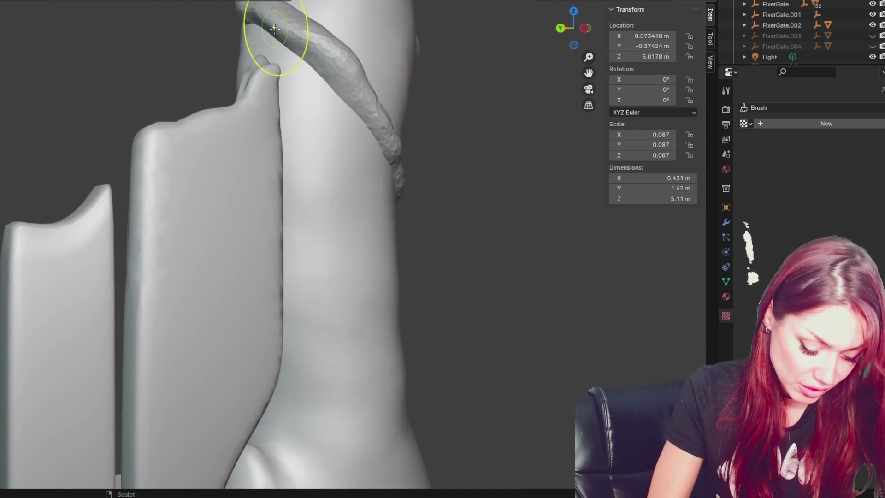
{"action": "mouse_move", "coordinate": [332, 79]}
{"action": "middle_mouse_down"}
{"action": "mouse_move", "coordinate": [340, 59]}
{"action": "mouse_move", "coordinate": [334, 67]}
{"action": "mouse_move", "coordinate": [340, 59]}
{"action": "mouse_move", "coordinate": [361, 90]}
{"action": "middle_mouse_up"}
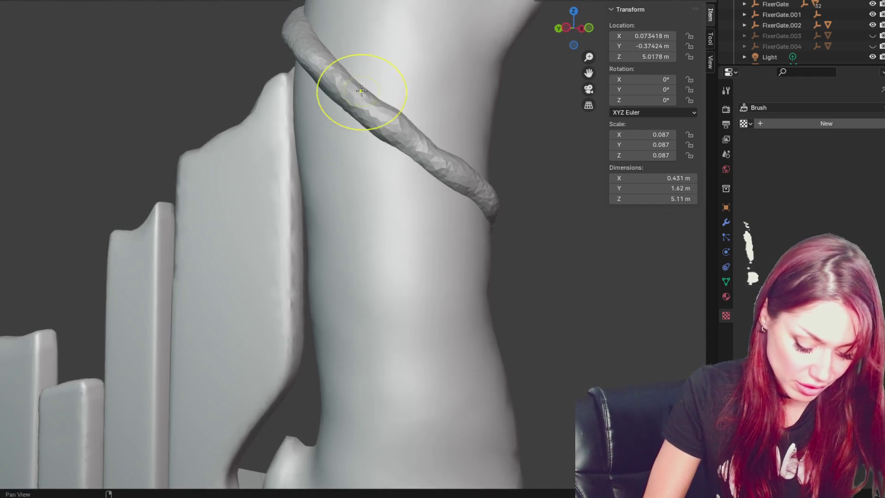
{"action": "middle_click_drag", "start_coordinate": [296, 30], "coordinate": [304, 11]}
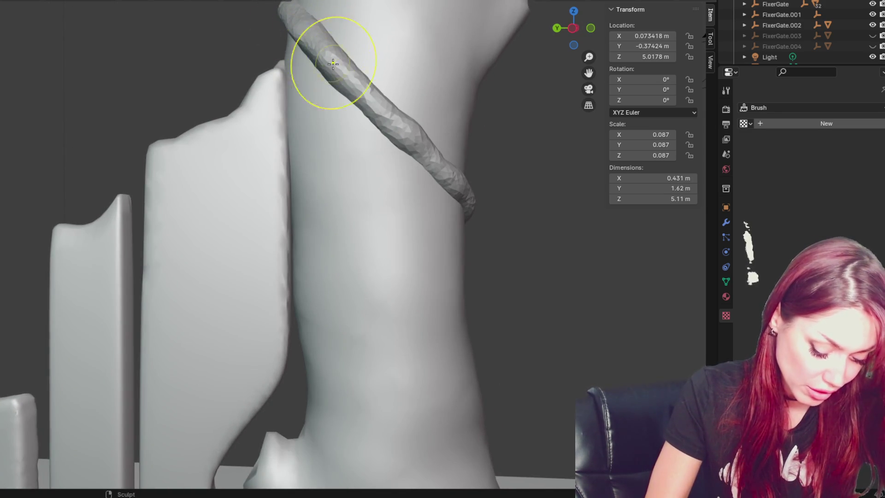
{"action": "middle_click_drag", "start_coordinate": [332, 65], "coordinate": [379, 89]}
{"action": "middle_click_drag", "start_coordinate": [380, 154], "coordinate": [411, 127]}
{"action": "mouse_move", "coordinate": [411, 127]}
{"action": "left_mouse_down"}
{"action": "mouse_move", "coordinate": [421, 134]}
{"action": "mouse_move", "coordinate": [411, 154]}
{"action": "mouse_move", "coordinate": [376, 146]}
{"action": "mouse_move", "coordinate": [468, 174]}
{"action": "left_mouse_up"}
{"action": "middle_click_drag", "start_coordinate": [469, 173], "coordinate": [376, 159]}
{"action": "left_click_drag", "start_coordinate": [375, 158], "coordinate": [498, 203], "text": "shift"}
{"action": "mouse_move", "coordinate": [498, 203]}
{"action": "middle_mouse_down"}
{"action": "mouse_move", "coordinate": [412, 193]}
{"action": "mouse_move", "coordinate": [286, 233]}
{"action": "middle_mouse_up"}
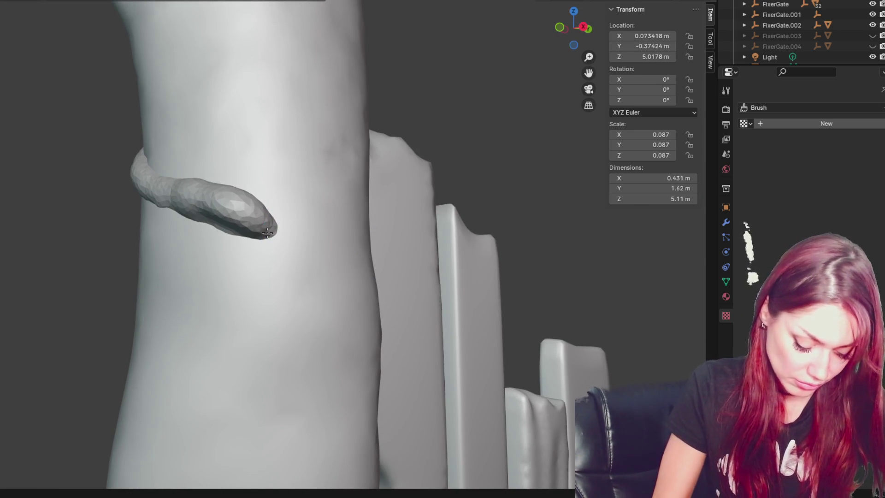
- Zoom out to see the whole tree and fence, then move toward the lower trunk
{"action": "scroll", "coordinate": [281, 234], "scroll_direction": "down", "scroll_amount": 6}
{"action": "mouse_move", "coordinate": [365, 229]}
{"action": "middle_mouse_down"}
{"action": "mouse_move", "coordinate": [366, 213]}
{"action": "mouse_move", "coordinate": [204, 196]}
{"action": "middle_mouse_up"}
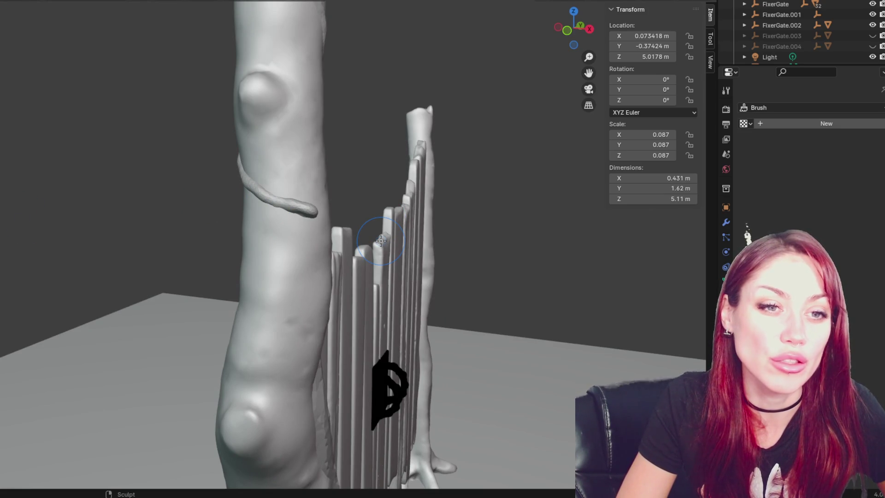
{"action": "scroll", "coordinate": [381, 240], "scroll_direction": "up", "scroll_amount": 1}
{"action": "mouse_move", "coordinate": [390, 246]}
{"action": "middle_mouse_down", "text": "shift"}
{"action": "mouse_move", "coordinate": [428, 258]}
{"action": "mouse_move", "coordinate": [484, 216]}
{"action": "mouse_move", "coordinate": [468, 224]}
{"action": "mouse_move", "coordinate": [398, 214]}
{"action": "middle_mouse_up", "text": "shift"}
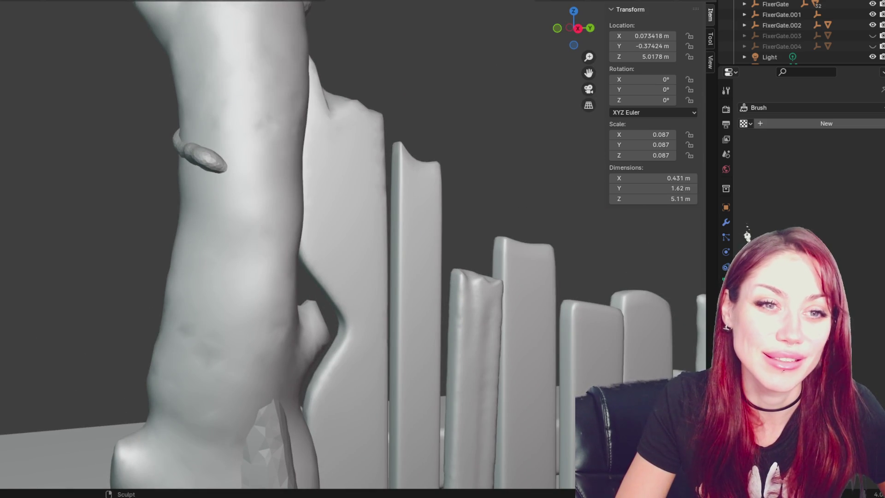
{"action": "mouse_move", "coordinate": [223, 233]}
{"action": "middle_mouse_down", "text": "shift"}
{"action": "mouse_move", "coordinate": [221, 162]}
{"action": "mouse_move", "coordinate": [180, 168]}
{"action": "middle_mouse_up", "text": "shift"}
- With Snake Hook, pull the trunk bump into a long, rounder protrusion drawn out into a vine
{"action": "scroll", "coordinate": [180, 167], "scroll_direction": "up", "scroll_amount": 3}
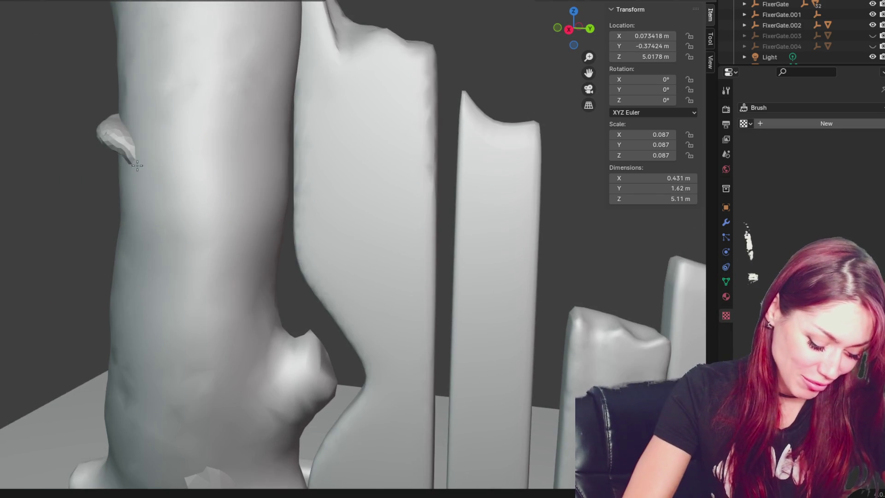
{"action": "mouse_move", "coordinate": [154, 168]}
{"action": "left_mouse_down"}
{"action": "mouse_move", "coordinate": [184, 184]}
{"action": "mouse_move", "coordinate": [183, 206]}
{"action": "left_mouse_up"}
{"action": "mouse_move", "coordinate": [183, 206]}
{"action": "middle_mouse_down"}
{"action": "mouse_move", "coordinate": [204, 205]}
{"action": "mouse_move", "coordinate": [187, 230]}
{"action": "middle_mouse_up"}
{"action": "left_click_drag", "start_coordinate": [188, 229], "coordinate": [198, 239]}
{"action": "middle_click_drag", "start_coordinate": [198, 239], "coordinate": [213, 259]}
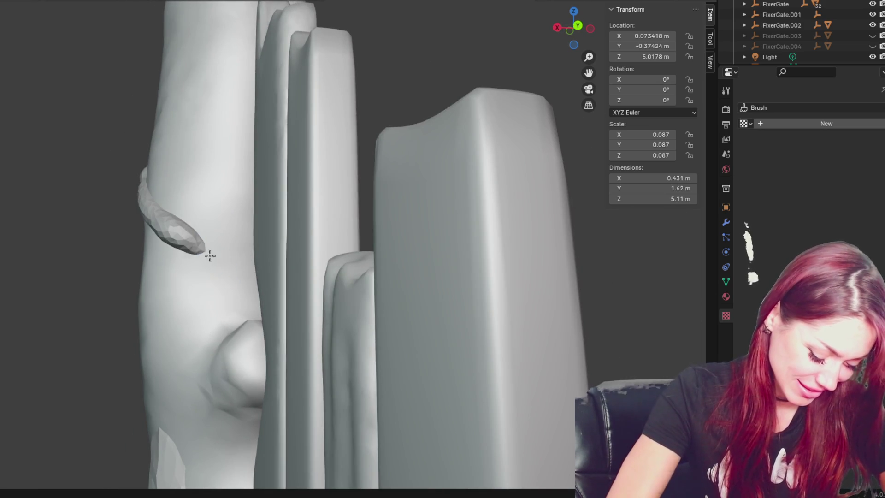
{"action": "left_click_drag", "start_coordinate": [203, 241], "coordinate": [247, 277]}
{"action": "mouse_move", "coordinate": [247, 276]}
{"action": "middle_mouse_down"}
{"action": "mouse_move", "coordinate": [282, 316]}
{"action": "mouse_move", "coordinate": [267, 297]}
{"action": "middle_mouse_up"}
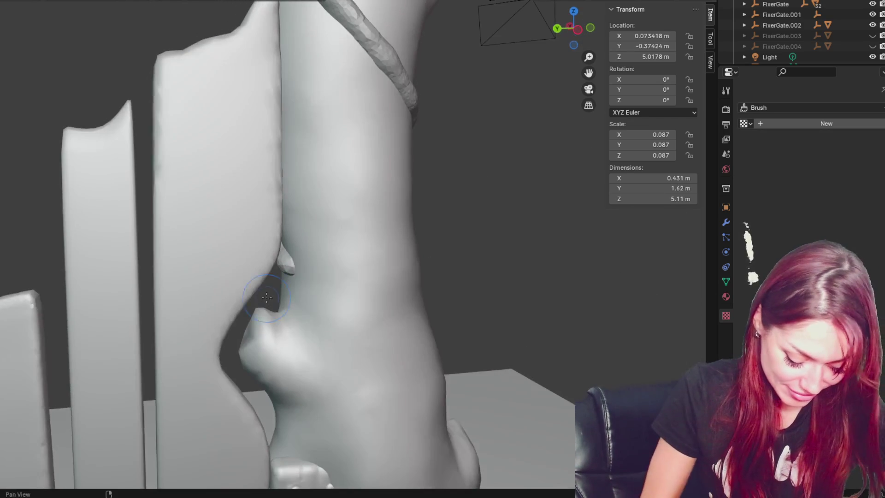
{"action": "middle_click_drag", "start_coordinate": [341, 301], "coordinate": [326, 297]}
{"action": "left_click_drag", "start_coordinate": [326, 296], "coordinate": [360, 317]}
{"action": "middle_click_drag", "start_coordinate": [360, 317], "coordinate": [376, 336], "text": "shift"}
{"action": "left_click_drag", "start_coordinate": [330, 318], "coordinate": [404, 359]}
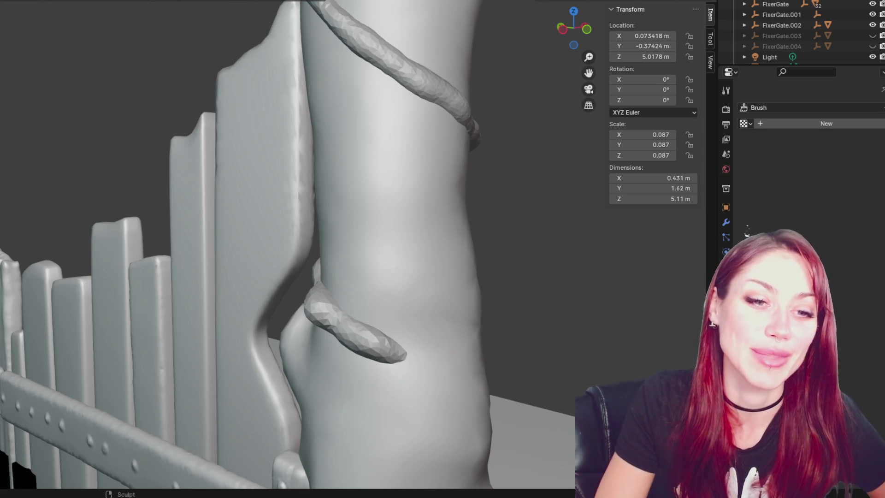
- Extend the new vine's tip around the trunk and down toward the lower trunk
{"action": "scroll", "coordinate": [119, 297], "scroll_direction": "down", "scroll_amount": 5}
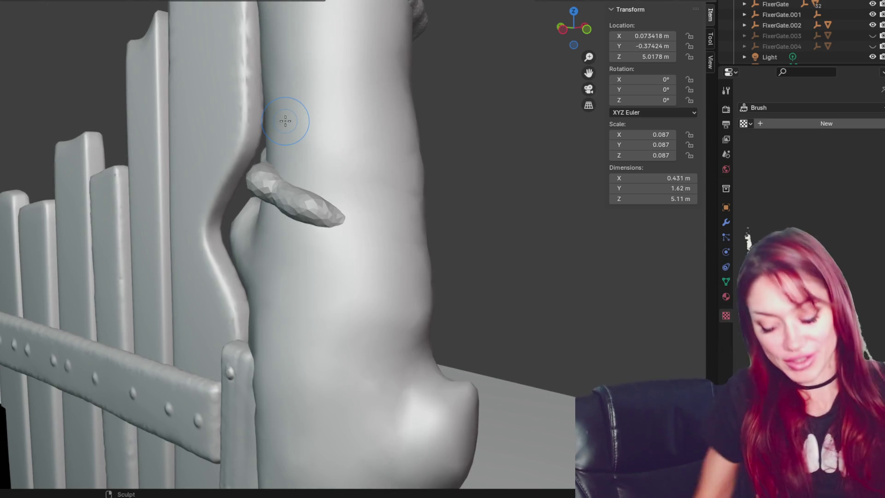
{"action": "middle_click_drag", "start_coordinate": [287, 119], "coordinate": [394, 248], "text": "shift"}
{"action": "left_click_drag", "start_coordinate": [304, 225], "coordinate": [345, 237]}
{"action": "middle_click_drag", "start_coordinate": [346, 237], "coordinate": [311, 233]}
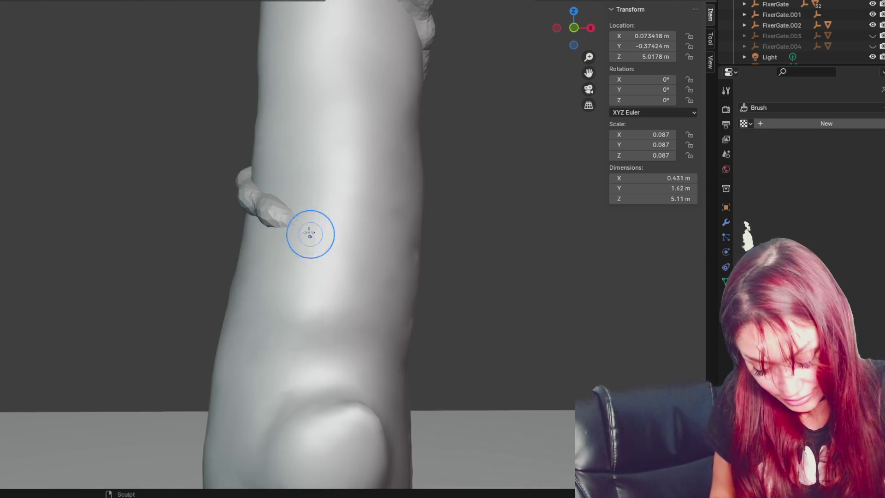
{"action": "middle_click_drag", "start_coordinate": [397, 266], "coordinate": [314, 253]}
{"action": "left_click_drag", "start_coordinate": [314, 253], "coordinate": [352, 263]}
{"action": "scroll", "coordinate": [335, 279], "scroll_direction": "up", "scroll_amount": 3}
{"action": "left_click_drag", "start_coordinate": [258, 242], "coordinate": [306, 264]}
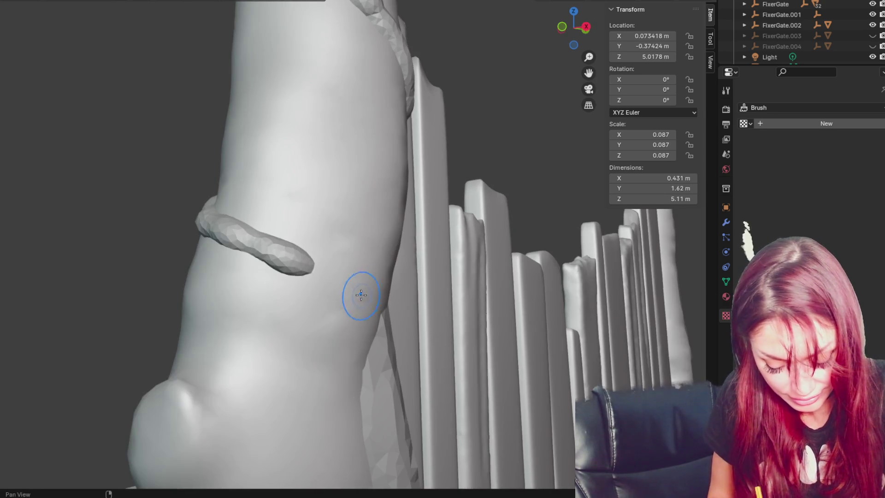
{"action": "middle_click_drag", "start_coordinate": [361, 292], "coordinate": [302, 287]}
{"action": "left_click_drag", "start_coordinate": [247, 265], "coordinate": [272, 271]}
{"action": "middle_click_drag", "start_coordinate": [273, 270], "coordinate": [289, 301]}
{"action": "left_click_drag", "start_coordinate": [258, 282], "coordinate": [306, 312]}
{"action": "middle_click_drag", "start_coordinate": [306, 313], "coordinate": [270, 314]}
{"action": "mouse_move", "coordinate": [242, 308]}
{"action": "left_mouse_down"}
{"action": "mouse_move", "coordinate": [267, 307]}
{"action": "mouse_move", "coordinate": [297, 330]}
{"action": "left_mouse_up"}
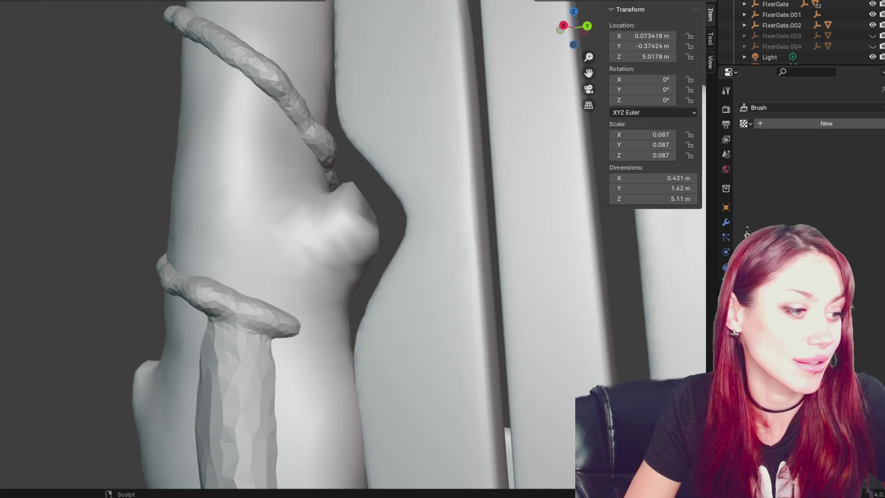
- Orbit around the trunk to inspect both vine loops from different sides
{"action": "mouse_move", "coordinate": [46, 213]}
{"action": "middle_mouse_down"}
{"action": "mouse_move", "coordinate": [134, 254]}
{"action": "mouse_move", "coordinate": [178, 237]}
{"action": "mouse_move", "coordinate": [88, 251]}
{"action": "mouse_move", "coordinate": [154, 255]}
{"action": "mouse_move", "coordinate": [234, 296]}
{"action": "middle_mouse_up"}
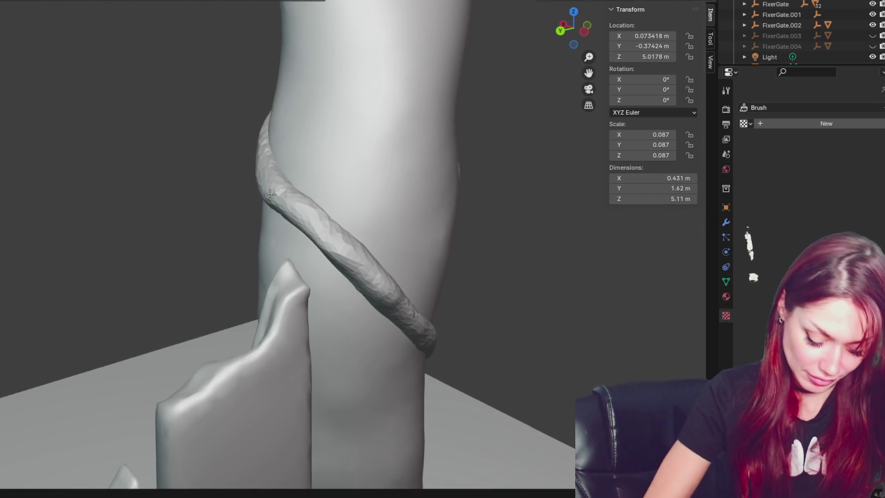
{"action": "mouse_move", "coordinate": [269, 195]}
{"action": "middle_mouse_down"}
{"action": "mouse_move", "coordinate": [359, 241]}
{"action": "mouse_move", "coordinate": [271, 205]}
{"action": "middle_mouse_up"}
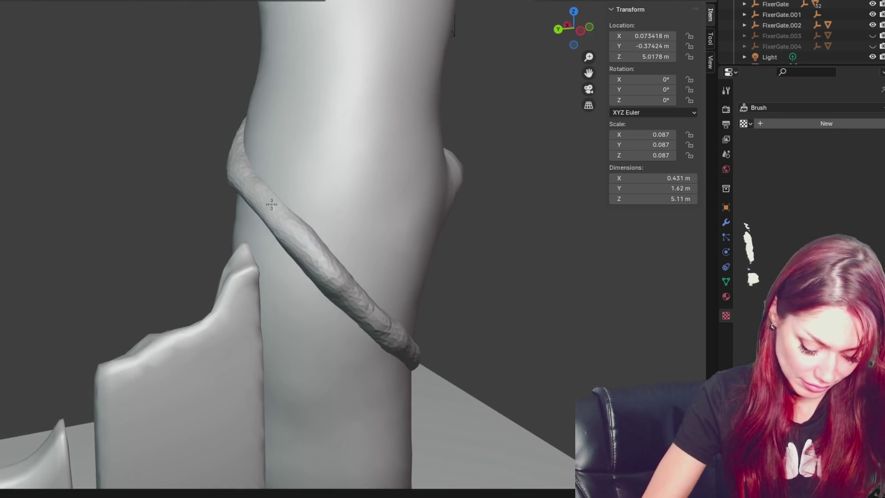
{"action": "middle_click_drag", "start_coordinate": [332, 257], "coordinate": [286, 177]}
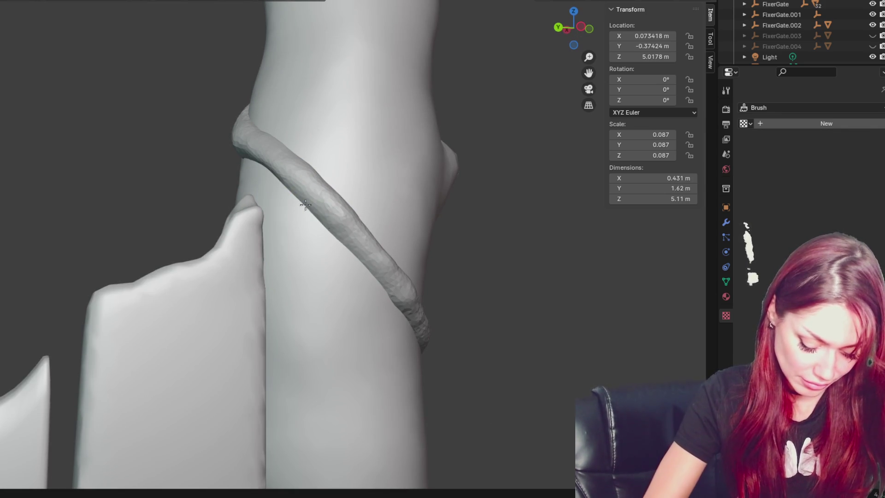
{"action": "mouse_move", "coordinate": [338, 228]}
{"action": "middle_mouse_down"}
{"action": "mouse_move", "coordinate": [308, 127]}
{"action": "mouse_move", "coordinate": [474, 152]}
{"action": "mouse_move", "coordinate": [458, 158]}
{"action": "middle_mouse_up"}
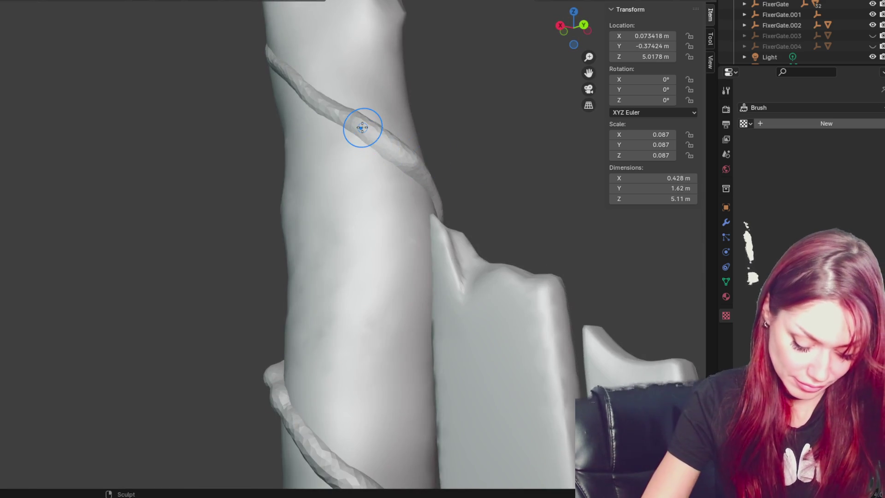
- Try a re-sculpt stroke on the rope vine, then undo it after comparing
{"action": "scroll", "coordinate": [361, 129], "scroll_direction": "up", "scroll_amount": 3}
{"action": "middle_click_drag", "start_coordinate": [307, 153], "coordinate": [112, 233], "text": "shift"}
{"action": "mouse_move", "coordinate": [171, 220]}
{"action": "left_mouse_down"}
{"action": "mouse_move", "coordinate": [198, 219]}
{"action": "mouse_move", "coordinate": [152, 223]}
{"action": "mouse_move", "coordinate": [133, 212]}
{"action": "mouse_move", "coordinate": [149, 215]}
{"action": "left_mouse_up"}
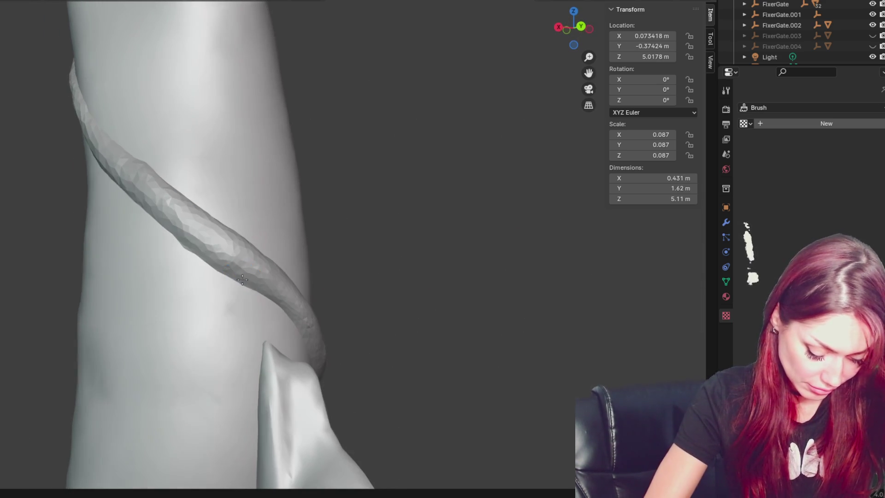
{"action": "middle_click_drag", "start_coordinate": [92, 277], "coordinate": [209, 296], "text": "shift"}
{"action": "key", "text": "ctrl+z"}
{"action": "scroll", "coordinate": [275, 235], "scroll_direction": "down", "scroll_amount": 2}
{"action": "mouse_move", "coordinate": [275, 235]}
{"action": "middle_mouse_down"}
{"action": "mouse_move", "coordinate": [317, 212]}
{"action": "mouse_move", "coordinate": [298, 263]}
{"action": "mouse_move", "coordinate": [332, 227]}
{"action": "mouse_move", "coordinate": [328, 263]}
{"action": "mouse_move", "coordinate": [192, 239]}
{"action": "middle_mouse_up"}
{"action": "key", "text": "ctrl+shift+z"}
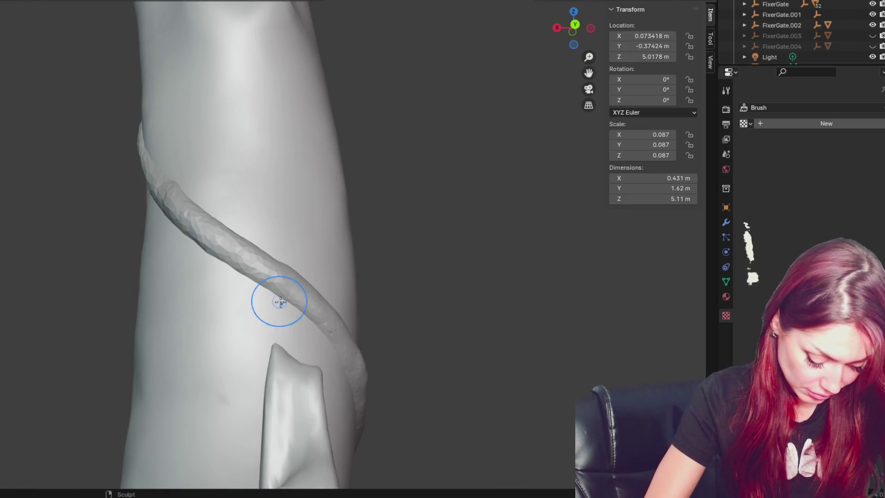
{"action": "middle_click_drag", "start_coordinate": [276, 300], "coordinate": [302, 301]}
{"action": "mouse_move", "coordinate": [379, 341]}
{"action": "middle_mouse_down"}
{"action": "mouse_move", "coordinate": [436, 407]}
{"action": "mouse_move", "coordinate": [450, 372]}
{"action": "mouse_move", "coordinate": [361, 268]}
{"action": "mouse_move", "coordinate": [358, 275]}
{"action": "middle_mouse_up"}
{"action": "key", "text": "ctrl+z"}
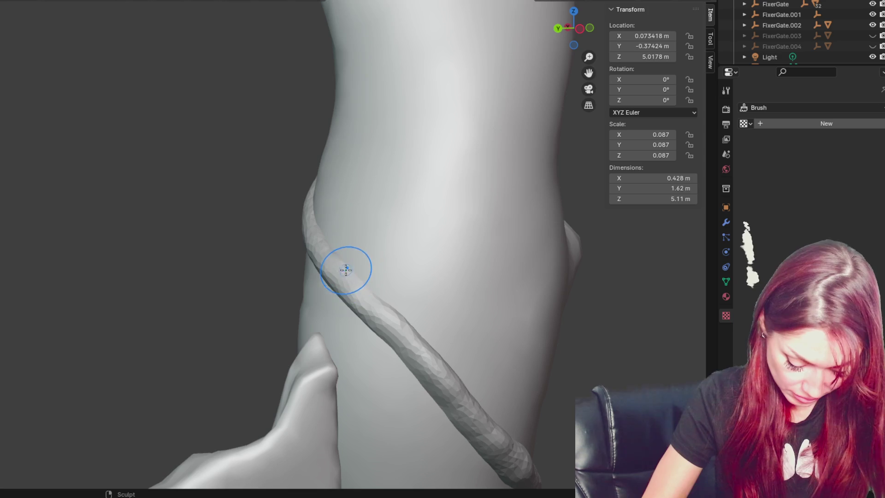
- Orbit around the vine and zoom out to a front view of the whole arch and fence
{"action": "middle_click_drag", "start_coordinate": [340, 261], "coordinate": [361, 277]}
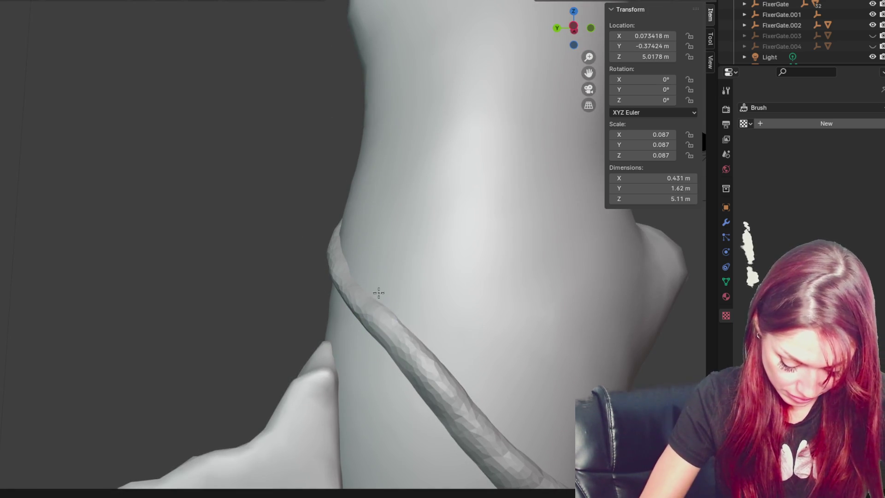
{"action": "middle_click_drag", "start_coordinate": [457, 389], "coordinate": [506, 416]}
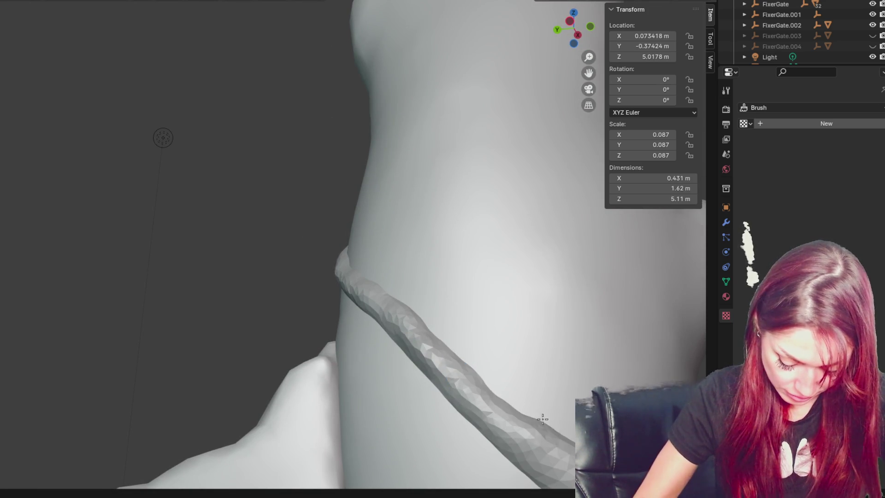
{"action": "middle_click_drag", "start_coordinate": [533, 409], "coordinate": [415, 347]}
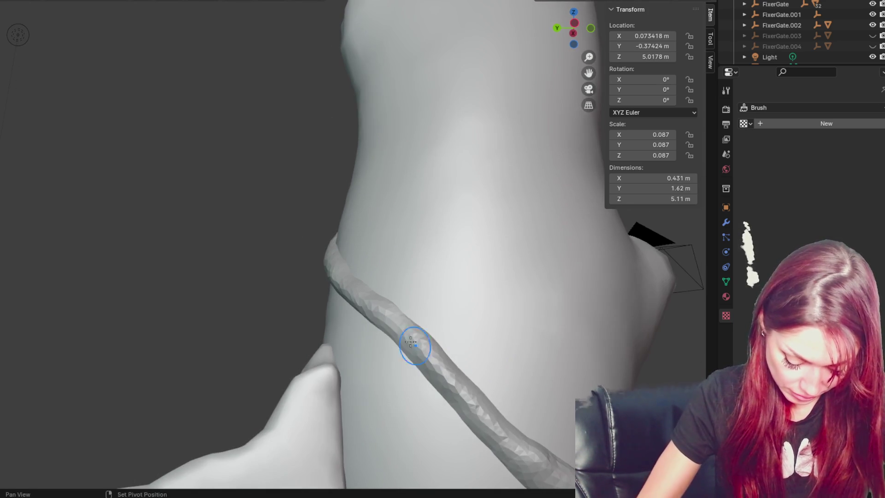
{"action": "mouse_move", "coordinate": [336, 247]}
{"action": "middle_mouse_down", "text": "shift"}
{"action": "mouse_move", "coordinate": [346, 289]}
{"action": "mouse_move", "coordinate": [259, 241]}
{"action": "middle_mouse_up", "text": "shift"}
{"action": "middle_click_drag", "start_coordinate": [379, 325], "coordinate": [217, 235]}
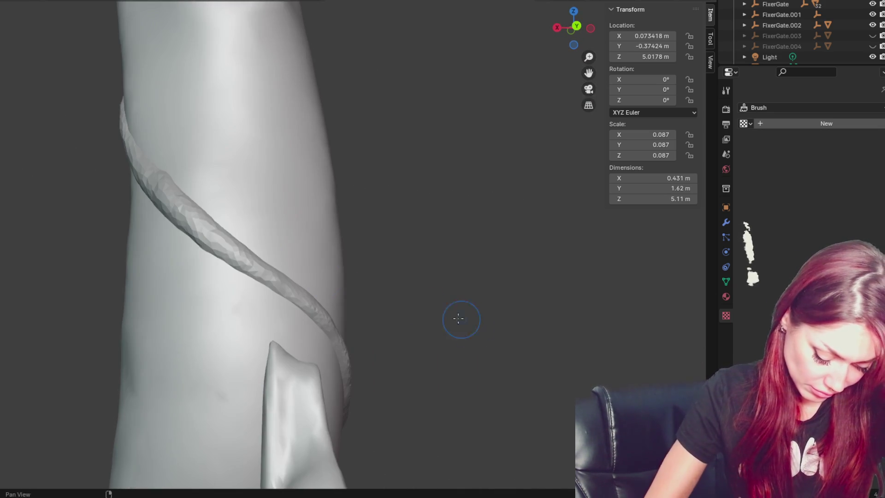
{"action": "mouse_move", "coordinate": [182, 193]}
{"action": "middle_mouse_down"}
{"action": "mouse_move", "coordinate": [154, 168]}
{"action": "mouse_move", "coordinate": [184, 140]}
{"action": "middle_mouse_up"}
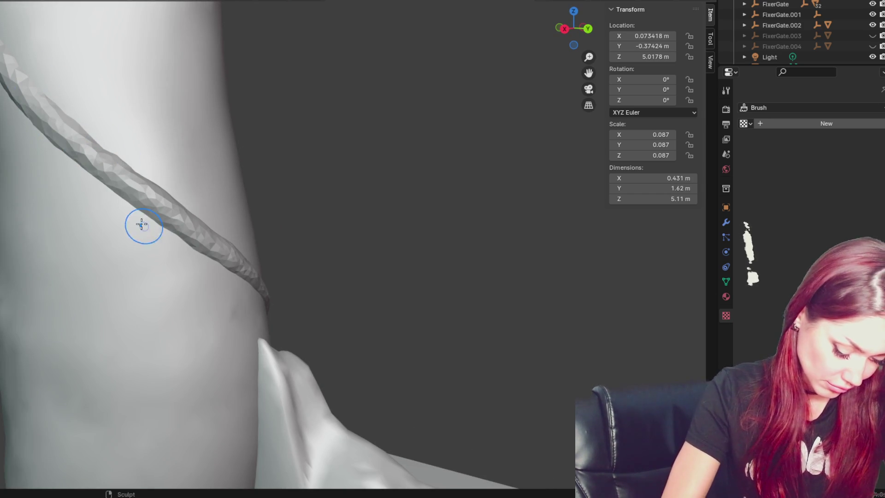
{"action": "mouse_move", "coordinate": [206, 259]}
{"action": "middle_mouse_down"}
{"action": "mouse_move", "coordinate": [133, 217]}
{"action": "mouse_move", "coordinate": [253, 192]}
{"action": "mouse_move", "coordinate": [416, 211]}
{"action": "mouse_move", "coordinate": [390, 211]}
{"action": "middle_mouse_up"}
{"action": "scroll", "coordinate": [123, 187], "scroll_direction": "down", "scroll_amount": 3}
{"action": "scroll", "coordinate": [397, 213], "scroll_direction": "down", "scroll_amount": 3}
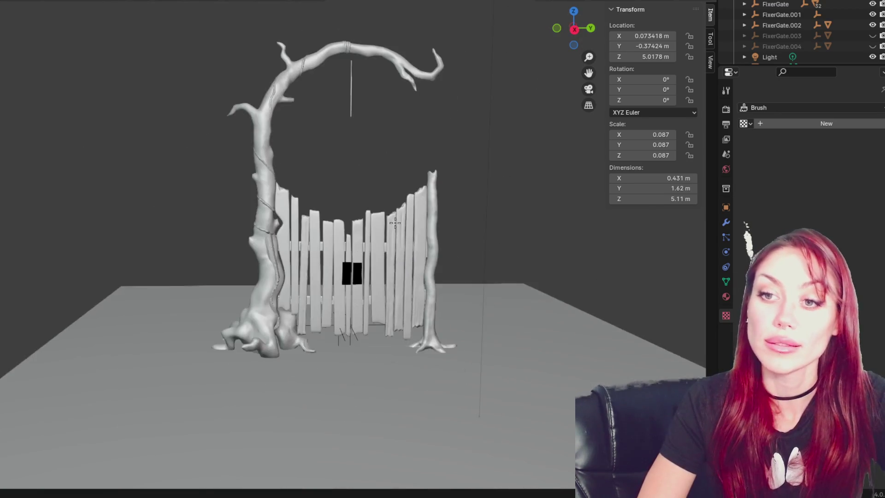
{"action": "scroll", "coordinate": [414, 252], "scroll_direction": "up", "scroll_amount": 5}
- Orbit and zoom down to the trunk base, fence bottoms and the vine's pointed lower end
{"action": "scroll", "coordinate": [371, 289], "scroll_direction": "up", "scroll_amount": 3}
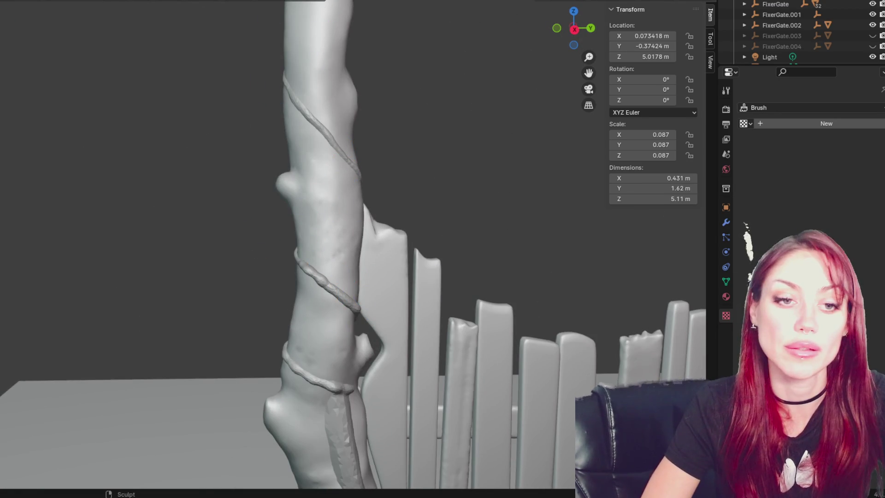
{"action": "middle_click_drag", "start_coordinate": [294, 280], "coordinate": [276, 119], "text": "shift"}
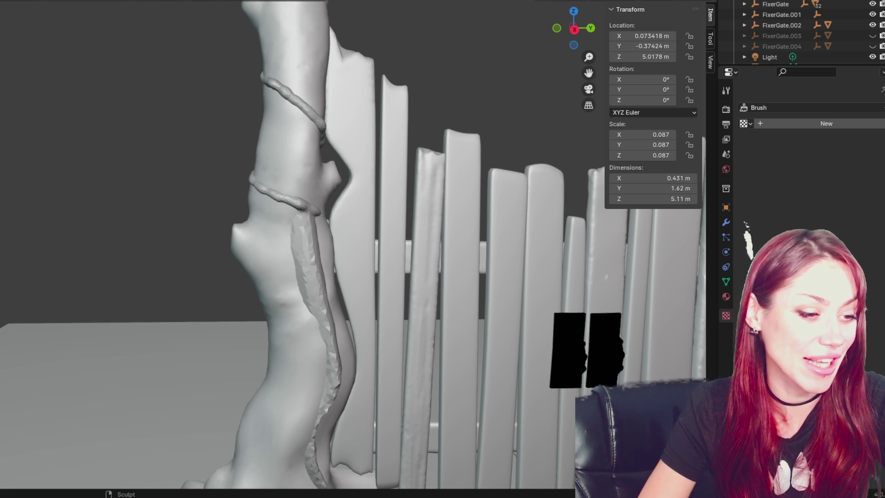
{"action": "mouse_move", "coordinate": [209, 386]}
{"action": "middle_mouse_down"}
{"action": "mouse_move", "coordinate": [181, 241]}
{"action": "mouse_move", "coordinate": [139, 141]}
{"action": "middle_mouse_up"}
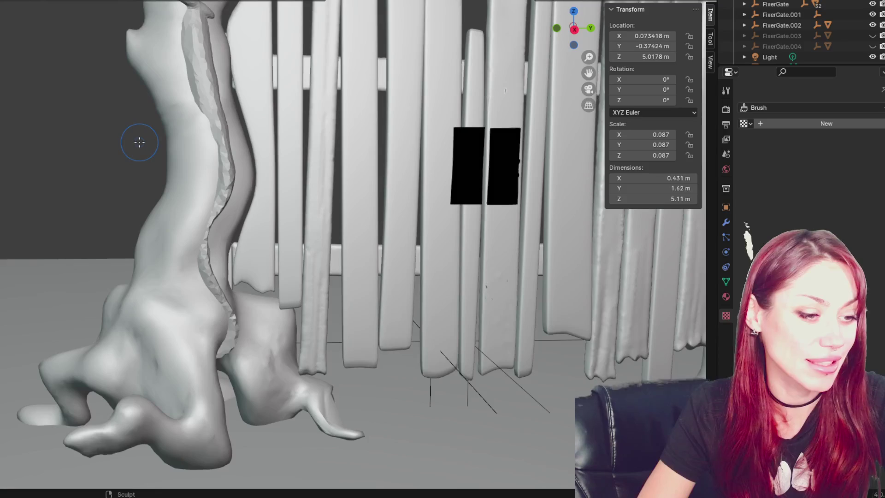
{"action": "mouse_move", "coordinate": [128, 180]}
{"action": "middle_mouse_down"}
{"action": "mouse_move", "coordinate": [321, 233]}
{"action": "mouse_move", "coordinate": [287, 221]}
{"action": "mouse_move", "coordinate": [244, 287]}
{"action": "mouse_move", "coordinate": [231, 272]}
{"action": "middle_mouse_up"}
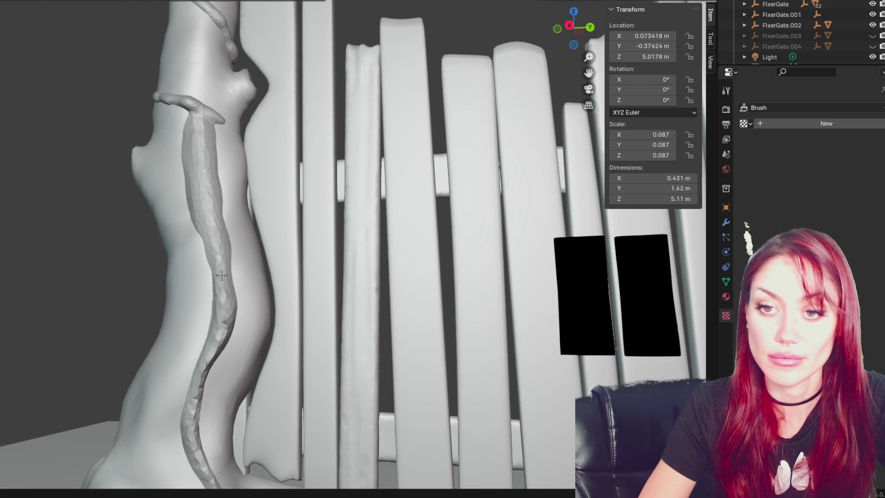
{"action": "scroll", "coordinate": [203, 350], "scroll_direction": "down", "scroll_amount": 5, "text": "shift"}
{"action": "middle_click_drag", "start_coordinate": [244, 329], "coordinate": [215, 210], "text": "shift"}
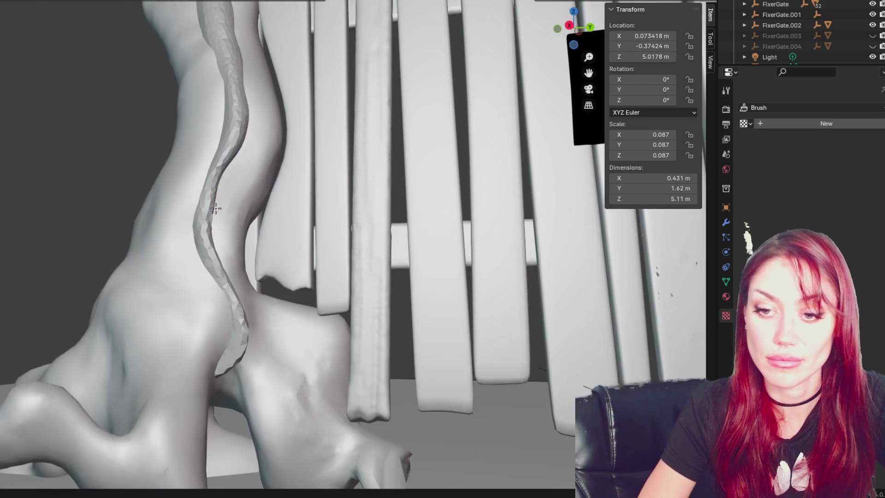
{"action": "mouse_move", "coordinate": [226, 353]}
{"action": "middle_mouse_down"}
{"action": "mouse_move", "coordinate": [194, 317]}
{"action": "mouse_move", "coordinate": [227, 356]}
{"action": "mouse_move", "coordinate": [223, 277]}
{"action": "mouse_move", "coordinate": [274, 359]}
{"action": "middle_mouse_up"}
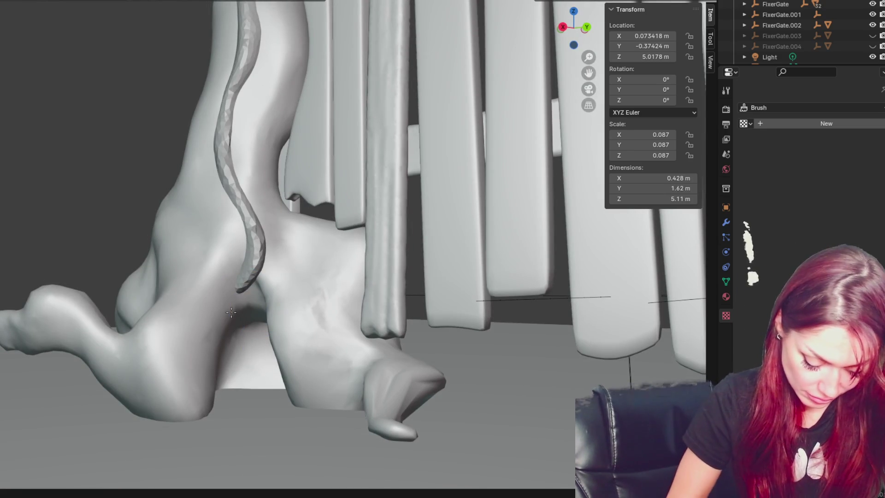
{"action": "mouse_move", "coordinate": [239, 297]}
{"action": "middle_mouse_down"}
{"action": "mouse_move", "coordinate": [253, 297]}
{"action": "mouse_move", "coordinate": [263, 323]}
{"action": "mouse_move", "coordinate": [247, 295]}
{"action": "middle_mouse_up"}
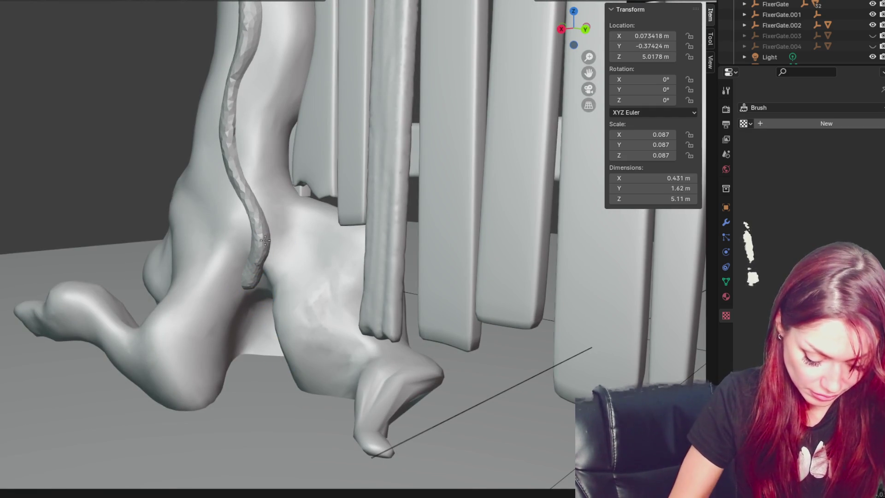
{"action": "middle_click_drag", "start_coordinate": [233, 103], "coordinate": [233, 118]}
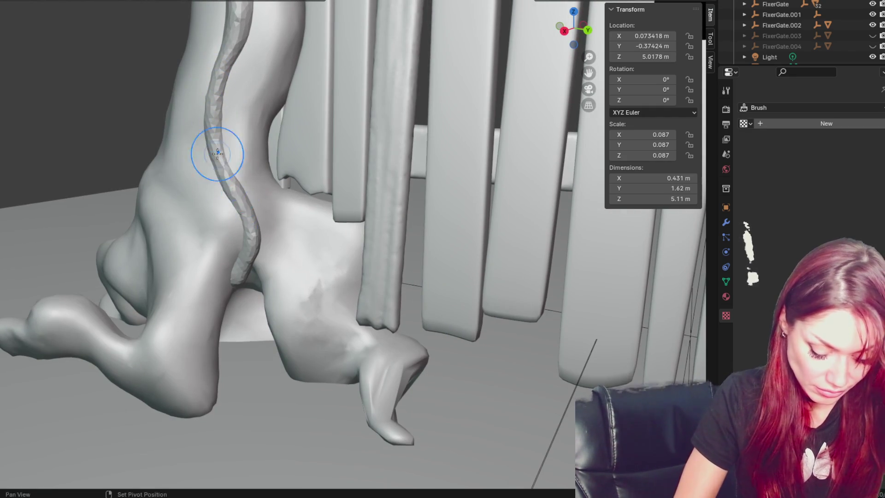
- Reshape and smooth the lower vine strand into an S-curve lying against the bark
{"action": "scroll", "coordinate": [282, 310], "scroll_direction": "up", "scroll_amount": 4}
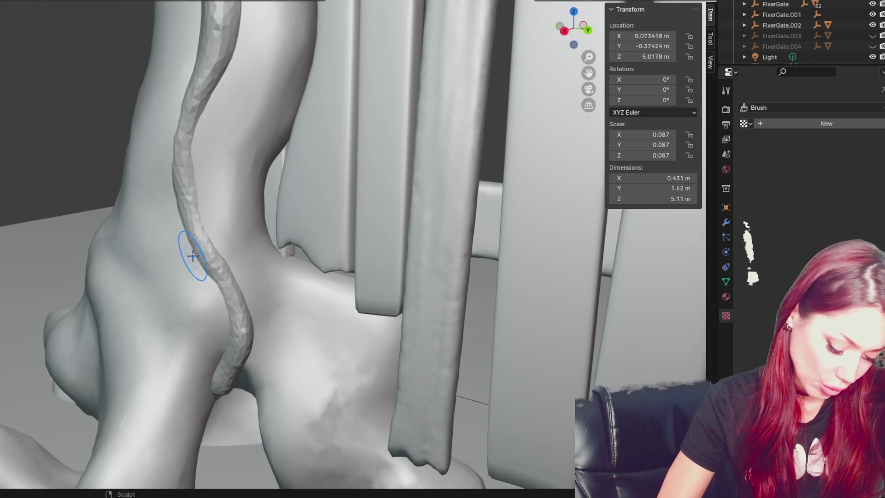
{"action": "mouse_move", "coordinate": [202, 187]}
{"action": "left_mouse_down"}
{"action": "mouse_move", "coordinate": [181, 185]}
{"action": "mouse_move", "coordinate": [203, 103]}
{"action": "mouse_move", "coordinate": [197, 83]}
{"action": "mouse_move", "coordinate": [188, 102]}
{"action": "mouse_move", "coordinate": [194, 185]}
{"action": "left_mouse_up"}
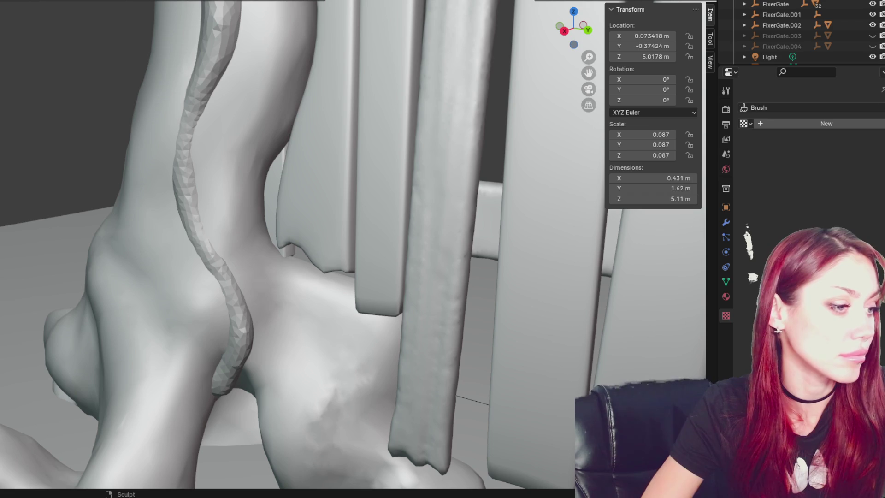
{"action": "mouse_move", "coordinate": [84, 274]}
{"action": "middle_mouse_down"}
{"action": "mouse_move", "coordinate": [166, 174]}
{"action": "mouse_move", "coordinate": [197, 151]}
{"action": "middle_mouse_up"}
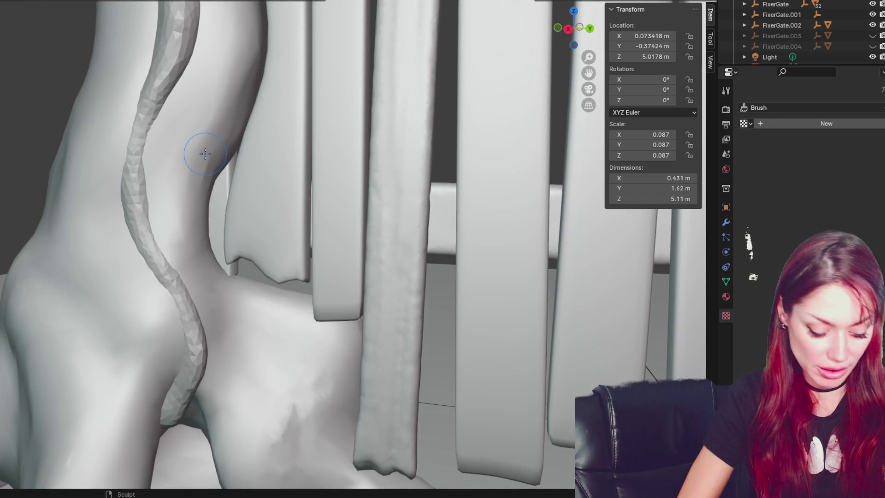
{"action": "left_click_drag", "start_coordinate": [135, 157], "coordinate": [137, 196]}
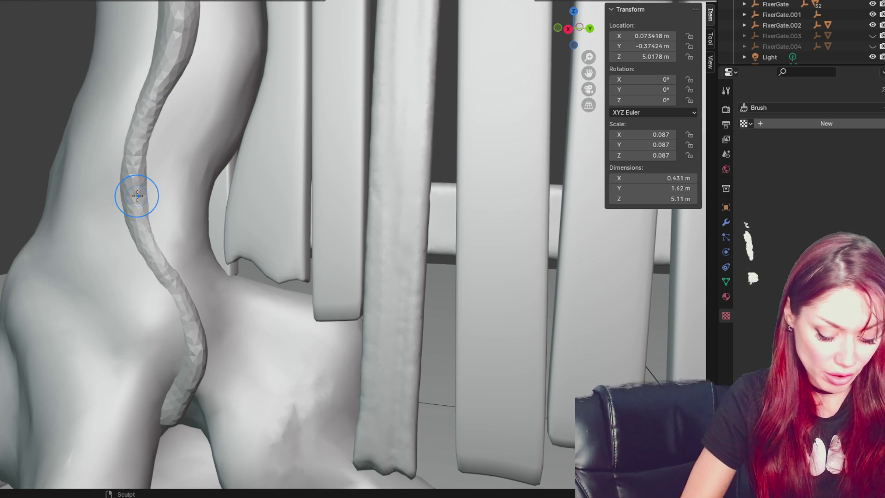
{"action": "mouse_move", "coordinate": [175, 290]}
{"action": "middle_mouse_down"}
{"action": "mouse_move", "coordinate": [187, 306]}
{"action": "mouse_move", "coordinate": [168, 261]}
{"action": "middle_mouse_up"}
{"action": "mouse_move", "coordinate": [164, 255]}
{"action": "left_mouse_down"}
{"action": "mouse_move", "coordinate": [146, 229]}
{"action": "mouse_move", "coordinate": [152, 152]}
{"action": "mouse_move", "coordinate": [151, 159]}
{"action": "left_mouse_up"}
{"action": "mouse_move", "coordinate": [144, 190]}
{"action": "middle_mouse_down"}
{"action": "mouse_move", "coordinate": [161, 182]}
{"action": "mouse_move", "coordinate": [173, 139]}
{"action": "middle_mouse_up"}
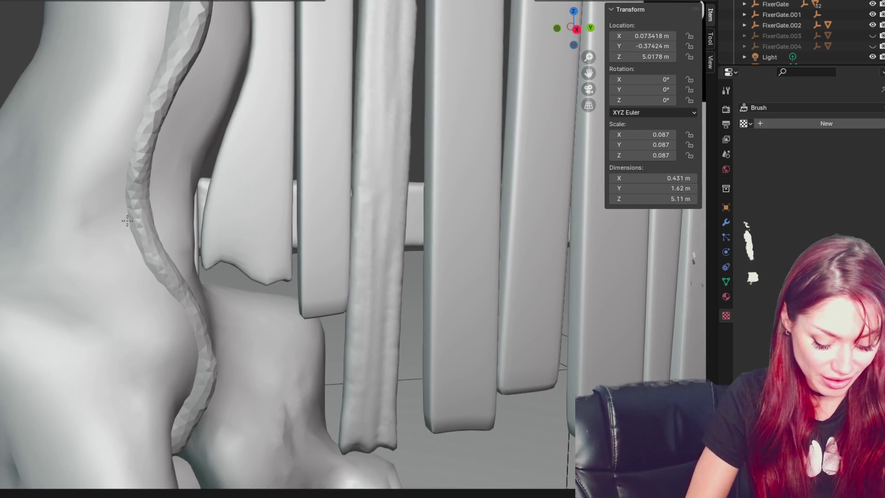
{"action": "mouse_move", "coordinate": [154, 289]}
{"action": "middle_mouse_down"}
{"action": "mouse_move", "coordinate": [145, 179]}
{"action": "mouse_move", "coordinate": [158, 343]}
{"action": "middle_mouse_up"}
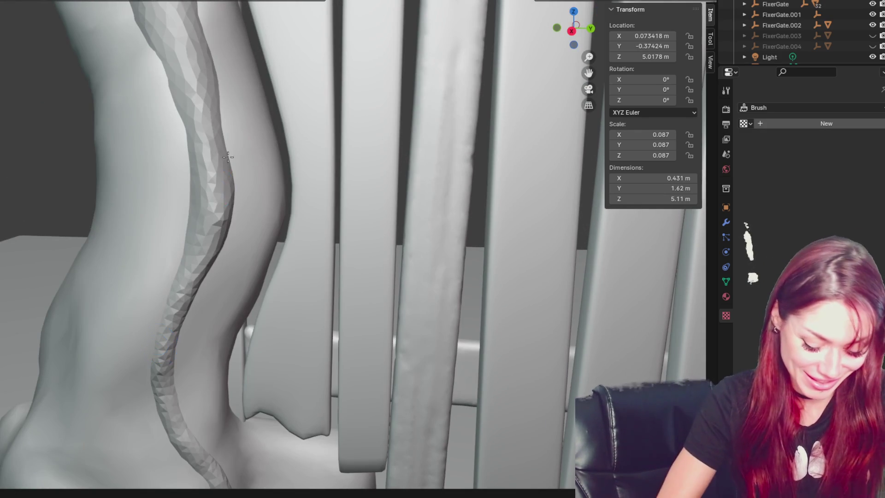
{"action": "middle_click_drag", "start_coordinate": [226, 184], "coordinate": [223, 223]}
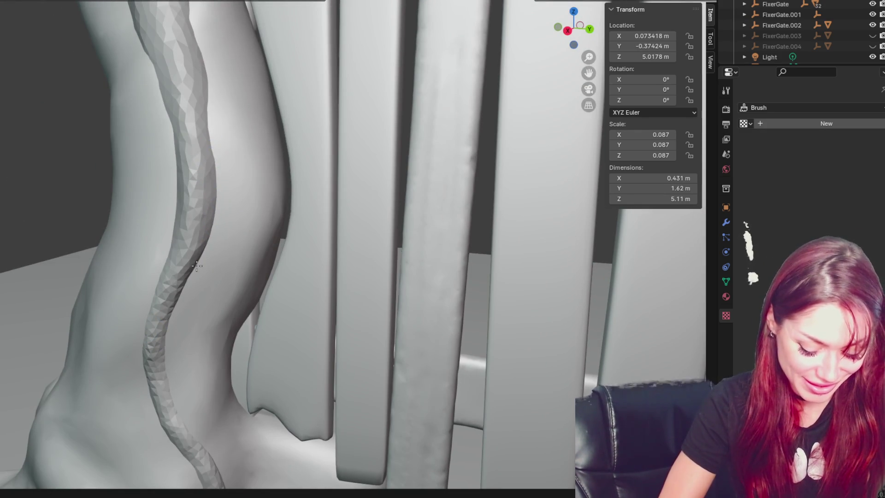
{"action": "middle_click_drag", "start_coordinate": [213, 185], "coordinate": [263, 207], "text": "shift"}
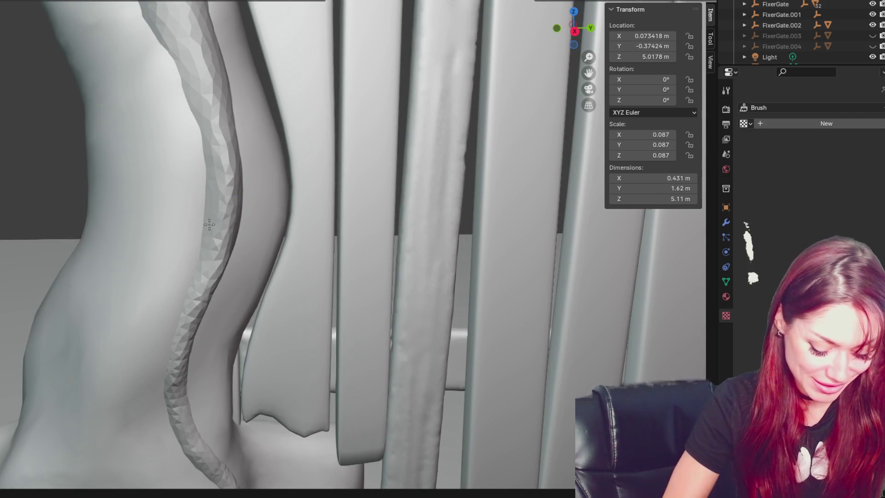
{"action": "mouse_move", "coordinate": [215, 155]}
{"action": "middle_mouse_down"}
{"action": "mouse_move", "coordinate": [290, 199]}
{"action": "mouse_move", "coordinate": [289, 211]}
{"action": "middle_mouse_up"}
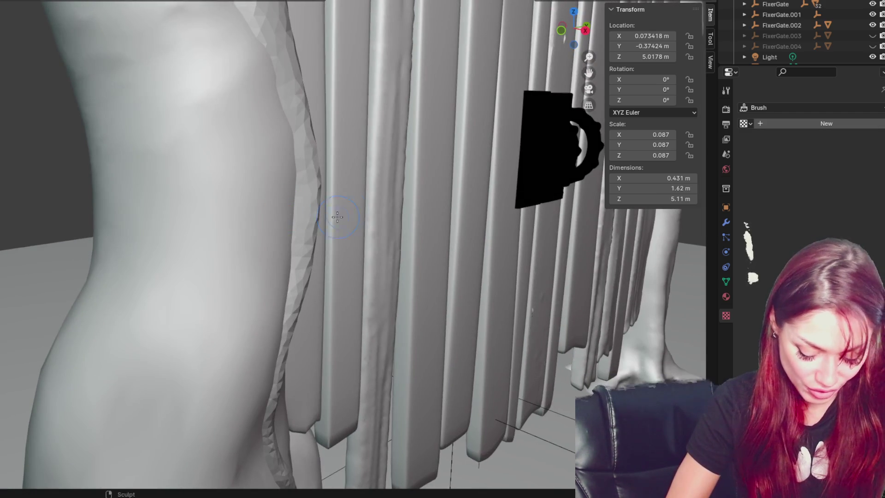
- Smooth both faceted edges of the vine strip, working up and down its length
{"action": "left_click_drag", "start_coordinate": [352, 204], "coordinate": [315, 216]}
{"action": "mouse_move", "coordinate": [319, 178]}
{"action": "left_mouse_down"}
{"action": "mouse_move", "coordinate": [308, 152]}
{"action": "mouse_move", "coordinate": [305, 240]}
{"action": "left_mouse_up"}
{"action": "mouse_move", "coordinate": [300, 288]}
{"action": "left_mouse_down"}
{"action": "mouse_move", "coordinate": [292, 306]}
{"action": "mouse_move", "coordinate": [300, 167]}
{"action": "left_mouse_up"}
{"action": "middle_click_drag", "start_coordinate": [300, 168], "coordinate": [296, 208]}
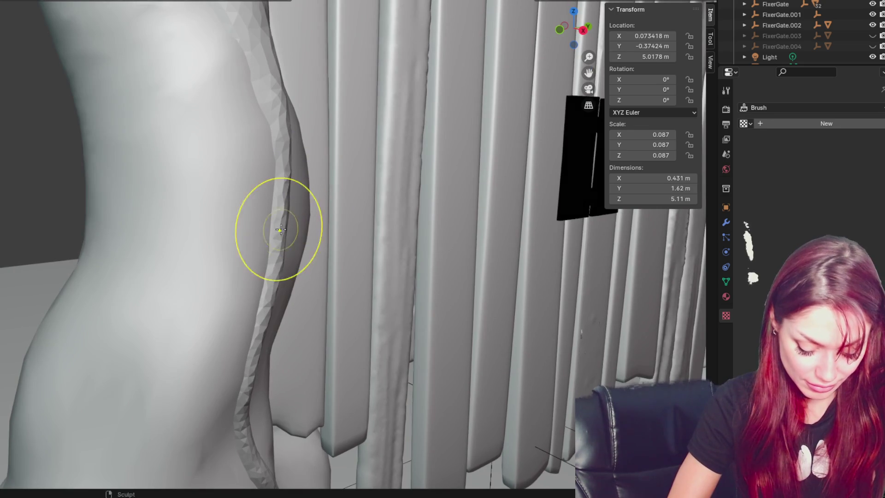
{"action": "mouse_move", "coordinate": [241, 56]}
{"action": "middle_mouse_down", "text": "shift"}
{"action": "mouse_move", "coordinate": [306, 267]}
{"action": "mouse_move", "coordinate": [253, 258]}
{"action": "mouse_move", "coordinate": [266, 237]}
{"action": "middle_mouse_up", "text": "shift"}
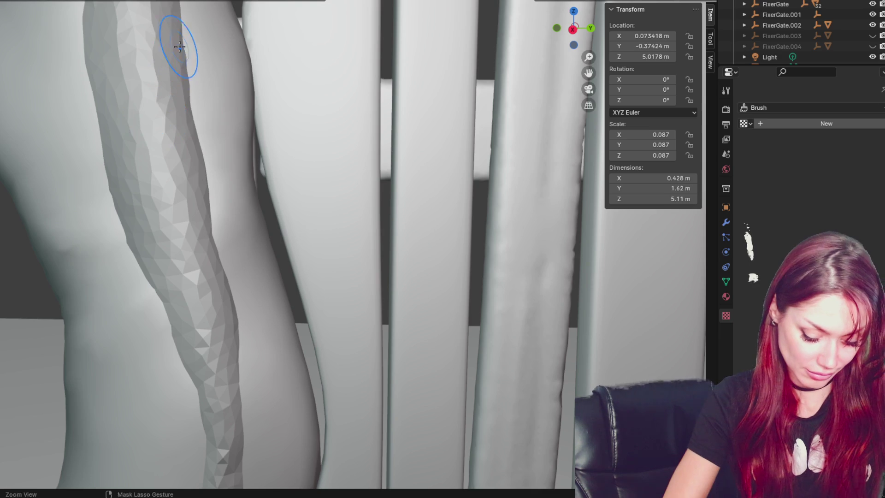
{"action": "mouse_move", "coordinate": [190, 98]}
{"action": "left_mouse_down"}
{"action": "mouse_move", "coordinate": [227, 257]}
{"action": "mouse_move", "coordinate": [110, 92]}
{"action": "mouse_move", "coordinate": [128, 176]}
{"action": "left_mouse_up"}
- Undo two poor strokes, enlarge the brush, and blend the upper bend into one smooth curve
{"action": "scroll", "coordinate": [226, 194], "scroll_direction": "down", "scroll_amount": 5}
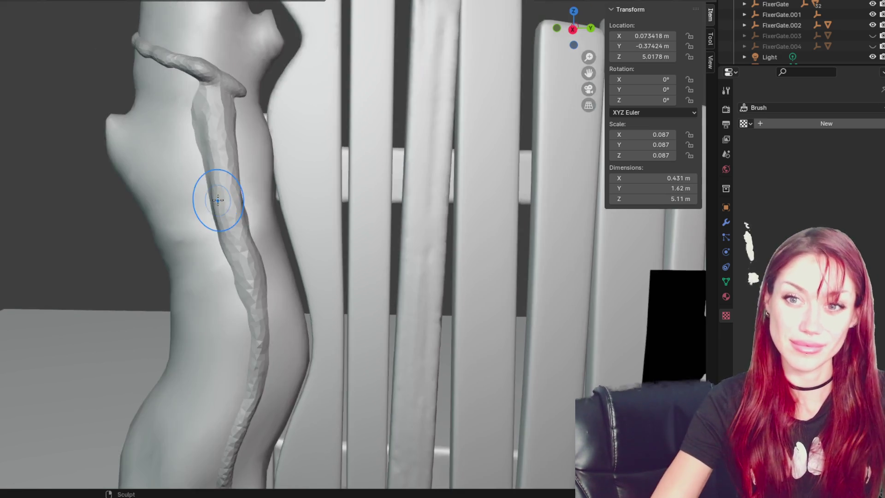
{"action": "left_click_drag", "start_coordinate": [234, 282], "coordinate": [222, 203]}
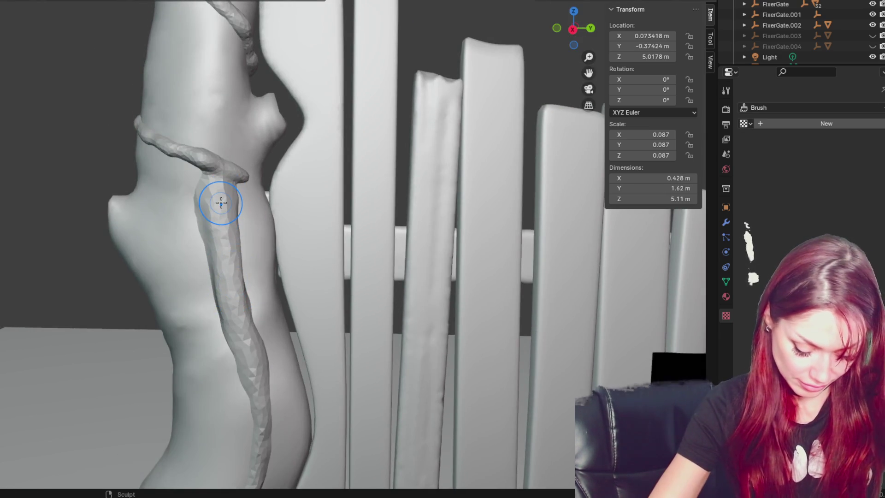
{"action": "scroll", "coordinate": [221, 203], "scroll_direction": "up", "scroll_amount": 2}
{"action": "key", "text": "ctrl+z"}
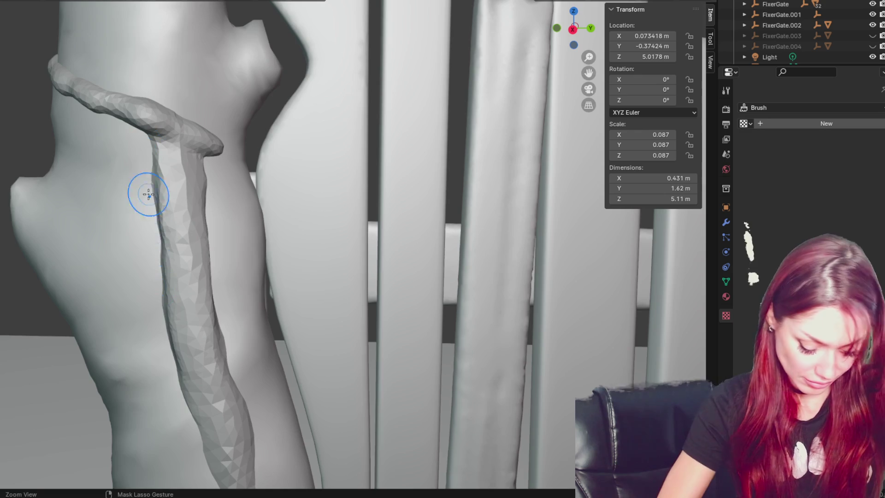
{"action": "mouse_move", "coordinate": [206, 197]}
{"action": "middle_mouse_down"}
{"action": "mouse_move", "coordinate": [213, 283]}
{"action": "mouse_move", "coordinate": [189, 238]}
{"action": "middle_mouse_up"}
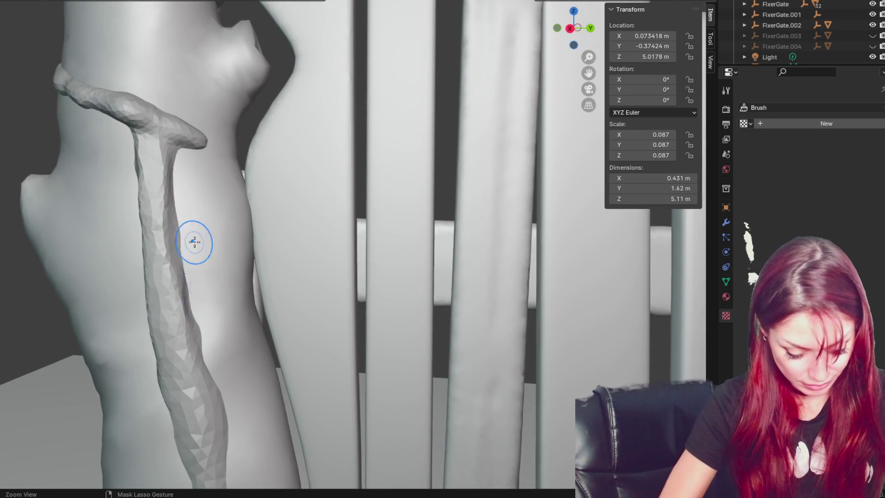
{"action": "key", "text": "ctrl+z"}
{"action": "key", "text": "f"}
{"action": "mouse_move", "coordinate": [140, 113]}
{"action": "left_mouse_down"}
{"action": "mouse_move", "coordinate": [154, 158]}
{"action": "mouse_move", "coordinate": [152, 323]}
{"action": "mouse_move", "coordinate": [151, 244]}
{"action": "mouse_move", "coordinate": [215, 378]}
{"action": "mouse_move", "coordinate": [214, 410]}
{"action": "mouse_move", "coordinate": [185, 396]}
{"action": "mouse_move", "coordinate": [168, 357]}
{"action": "mouse_move", "coordinate": [156, 230]}
{"action": "left_mouse_up"}
{"action": "scroll", "coordinate": [156, 230], "scroll_direction": "down", "scroll_amount": 3}
- Smooth and reshape the vine strand's upper and lower sections along the trunk
{"action": "mouse_move", "coordinate": [156, 227]}
{"action": "middle_mouse_down"}
{"action": "mouse_move", "coordinate": [245, 243]}
{"action": "mouse_move", "coordinate": [198, 245]}
{"action": "mouse_move", "coordinate": [268, 324]}
{"action": "mouse_move", "coordinate": [247, 198]}
{"action": "middle_mouse_up"}
{"action": "scroll", "coordinate": [269, 324], "scroll_direction": "up", "scroll_amount": 3}
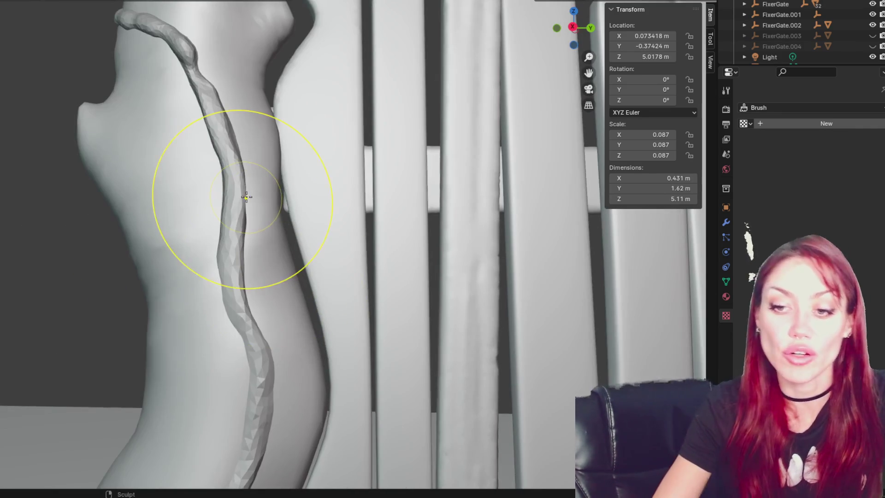
{"action": "mouse_move", "coordinate": [247, 277]}
{"action": "left_mouse_down"}
{"action": "mouse_move", "coordinate": [240, 256]}
{"action": "mouse_move", "coordinate": [248, 325]}
{"action": "mouse_move", "coordinate": [267, 371]}
{"action": "left_mouse_up"}
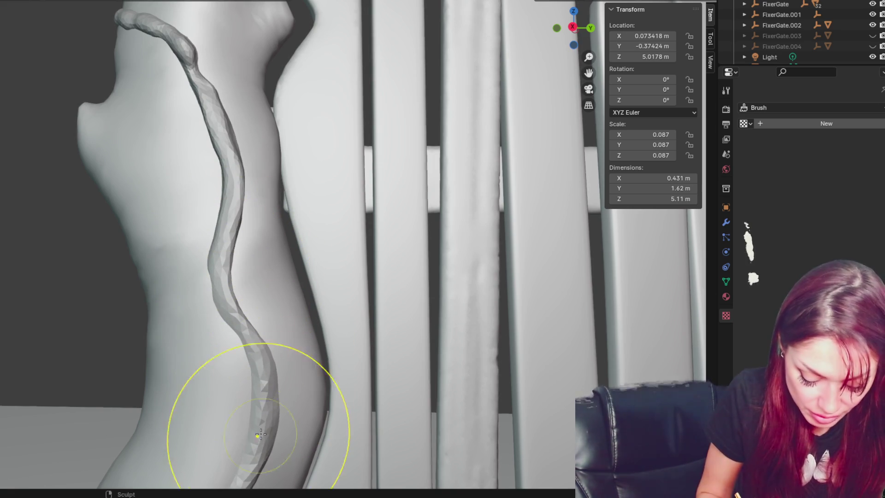
{"action": "scroll", "coordinate": [281, 286], "scroll_direction": "up", "scroll_amount": 5}
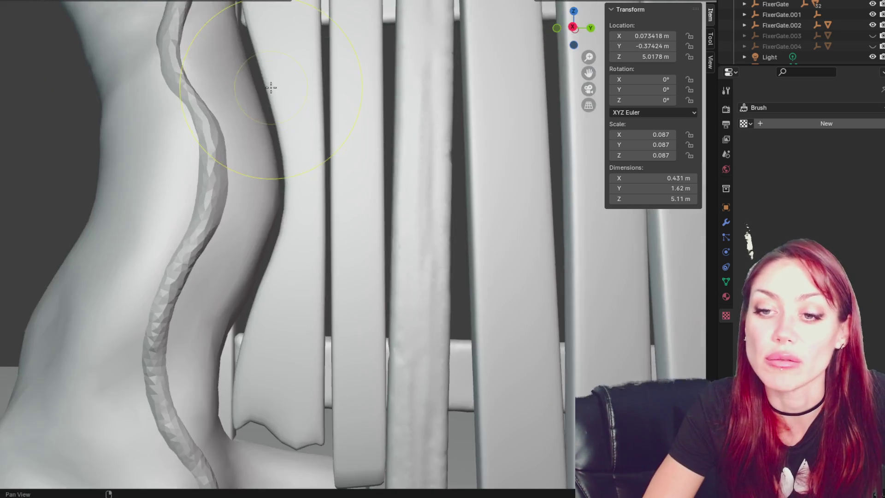
{"action": "scroll", "coordinate": [259, 147], "scroll_direction": "down", "scroll_amount": 2}
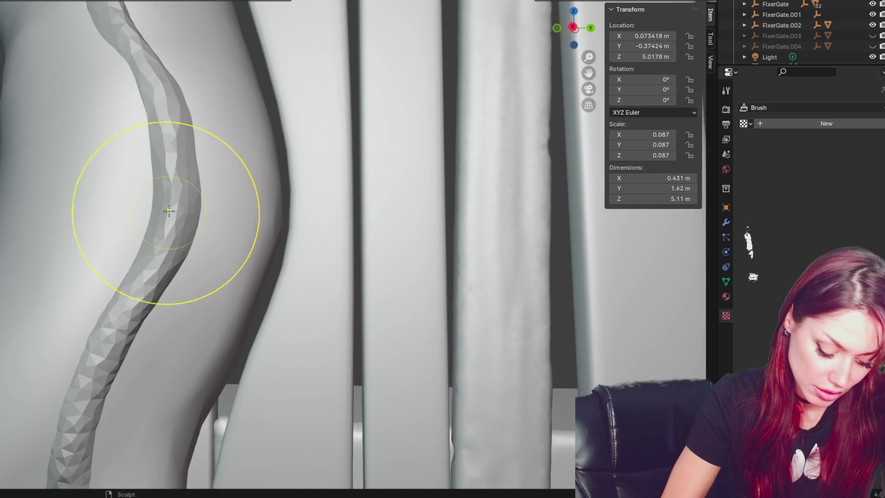
{"action": "mouse_move", "coordinate": [164, 157]}
{"action": "left_mouse_down", "text": "shift"}
{"action": "mouse_move", "coordinate": [174, 188]}
{"action": "mouse_move", "coordinate": [109, 326]}
{"action": "mouse_move", "coordinate": [193, 237]}
{"action": "mouse_move", "coordinate": [111, 322]}
{"action": "mouse_move", "coordinate": [180, 185]}
{"action": "mouse_move", "coordinate": [161, 286]}
{"action": "mouse_move", "coordinate": [175, 115]}
{"action": "mouse_move", "coordinate": [163, 234]}
{"action": "mouse_move", "coordinate": [83, 464]}
{"action": "left_mouse_up", "text": "shift"}
{"action": "mouse_move", "coordinate": [89, 458]}
{"action": "middle_mouse_down"}
{"action": "mouse_move", "coordinate": [142, 451]}
{"action": "mouse_move", "coordinate": [118, 439]}
{"action": "middle_mouse_up"}
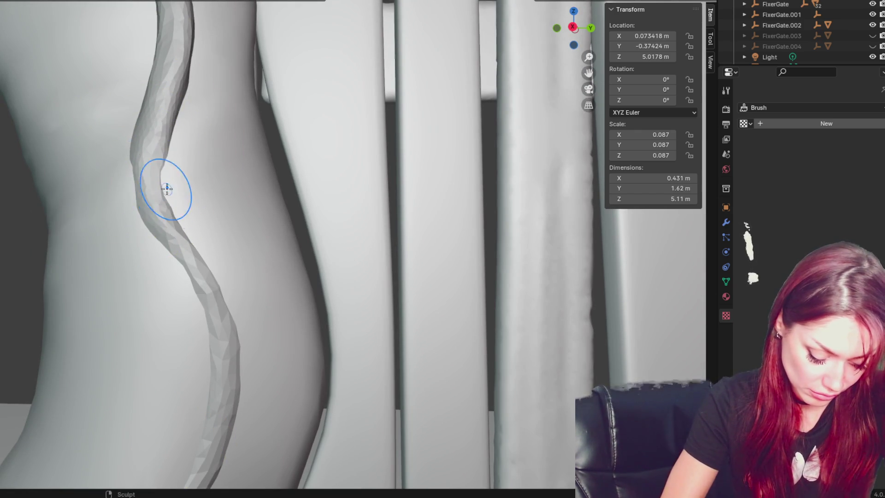
{"action": "mouse_move", "coordinate": [203, 50]}
{"action": "left_mouse_down"}
{"action": "mouse_move", "coordinate": [165, 163]}
{"action": "mouse_move", "coordinate": [146, 106]}
{"action": "left_mouse_up"}
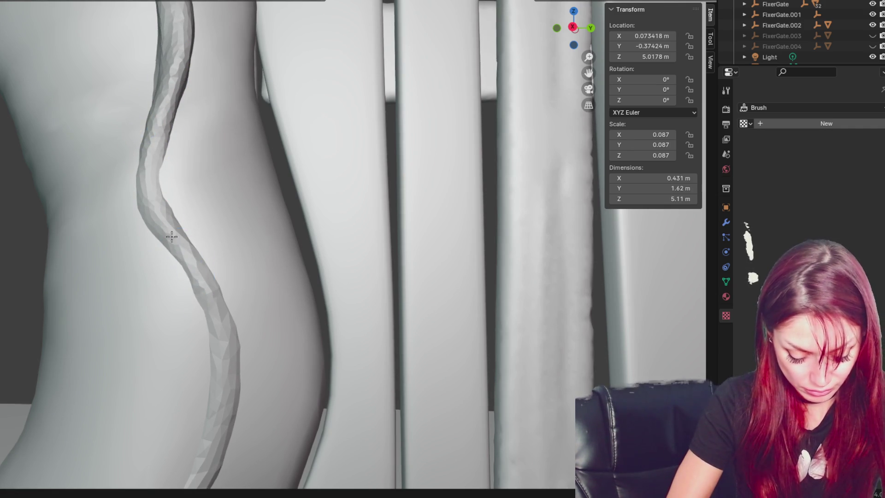
- Try bulging the vine strand out along its length, then undo that stroke
{"action": "middle_click_drag", "start_coordinate": [203, 286], "coordinate": [187, 283]}
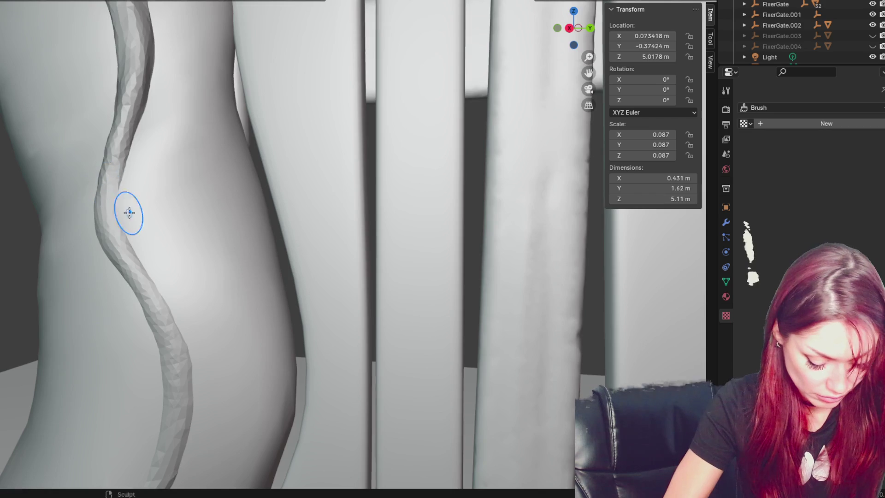
{"action": "middle_click_drag", "start_coordinate": [128, 208], "coordinate": [139, 207]}
{"action": "mouse_move", "coordinate": [133, 233]}
{"action": "left_mouse_down"}
{"action": "mouse_move", "coordinate": [148, 241]}
{"action": "mouse_move", "coordinate": [158, 221]}
{"action": "left_mouse_up"}
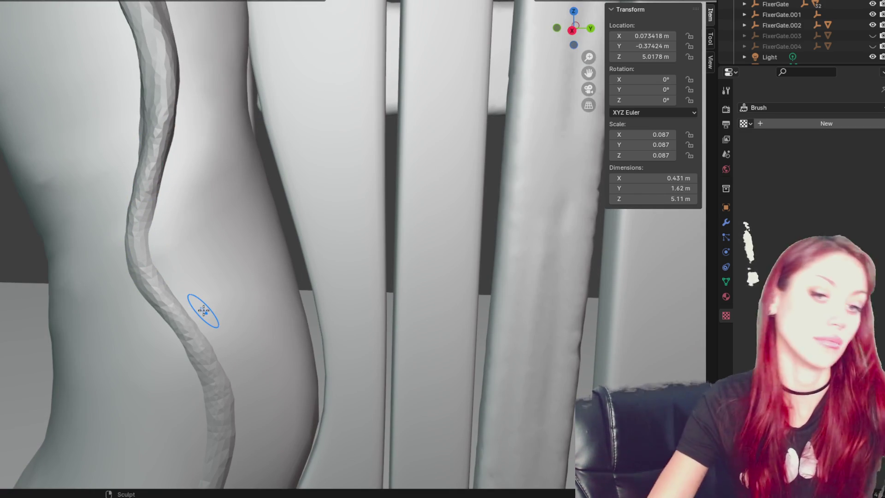
{"action": "key", "text": "ctrl+z"}
{"action": "middle_click_drag", "start_coordinate": [260, 208], "coordinate": [278, 295]}
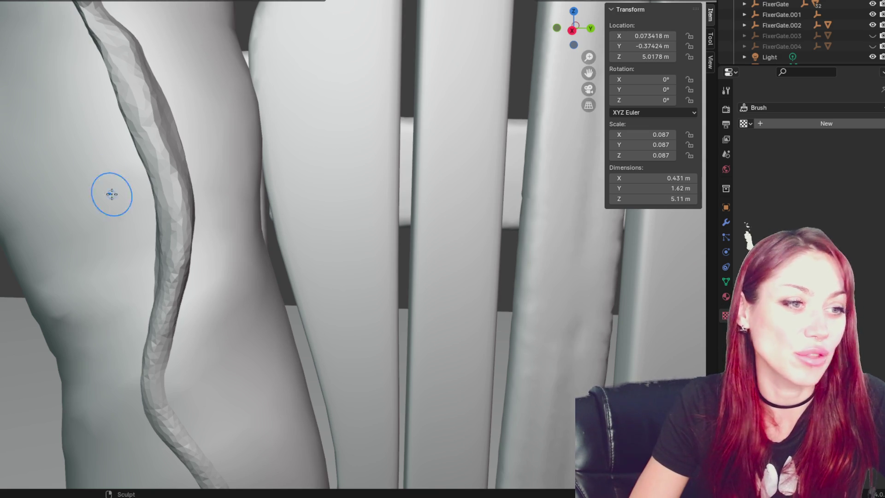
- Thin and smooth the vine strand downward, undoing a bad stroke on its left edge
{"action": "mouse_move", "coordinate": [197, 214]}
{"action": "middle_mouse_down"}
{"action": "mouse_move", "coordinate": [309, 176]}
{"action": "mouse_move", "coordinate": [336, 178]}
{"action": "middle_mouse_up"}
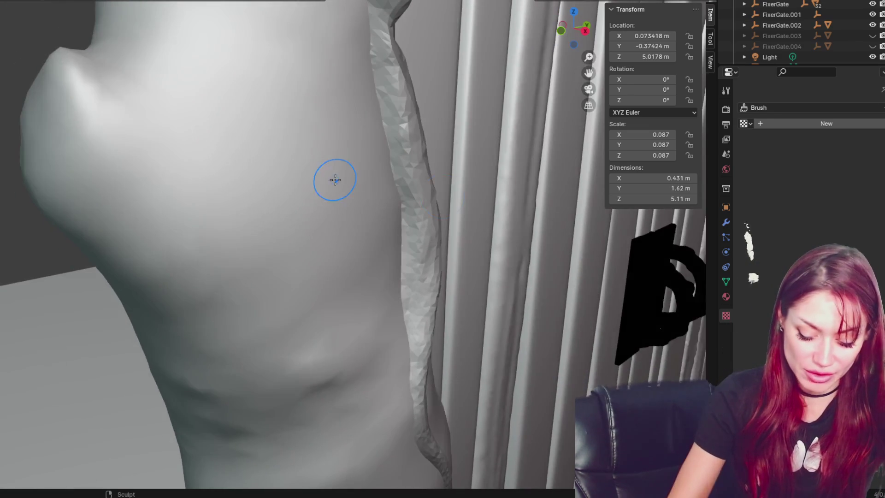
{"action": "left_click_drag", "start_coordinate": [413, 261], "coordinate": [417, 341]}
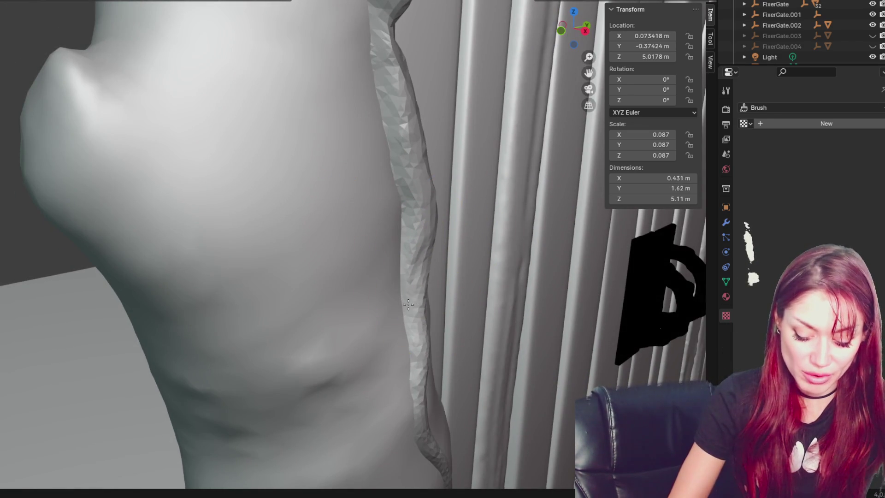
{"action": "mouse_move", "coordinate": [402, 101]}
{"action": "left_mouse_down"}
{"action": "mouse_move", "coordinate": [399, 79]}
{"action": "mouse_move", "coordinate": [421, 253]}
{"action": "left_mouse_up"}
{"action": "mouse_move", "coordinate": [421, 253]}
{"action": "middle_mouse_down"}
{"action": "mouse_move", "coordinate": [413, 279]}
{"action": "mouse_move", "coordinate": [358, 276]}
{"action": "mouse_move", "coordinate": [375, 267]}
{"action": "mouse_move", "coordinate": [290, 244]}
{"action": "mouse_move", "coordinate": [312, 272]}
{"action": "mouse_move", "coordinate": [273, 209]}
{"action": "mouse_move", "coordinate": [185, 240]}
{"action": "mouse_move", "coordinate": [39, 261]}
{"action": "middle_mouse_up"}
{"action": "left_click_drag", "start_coordinate": [40, 261], "coordinate": [93, 247]}
{"action": "key", "text": "ctrl+z"}
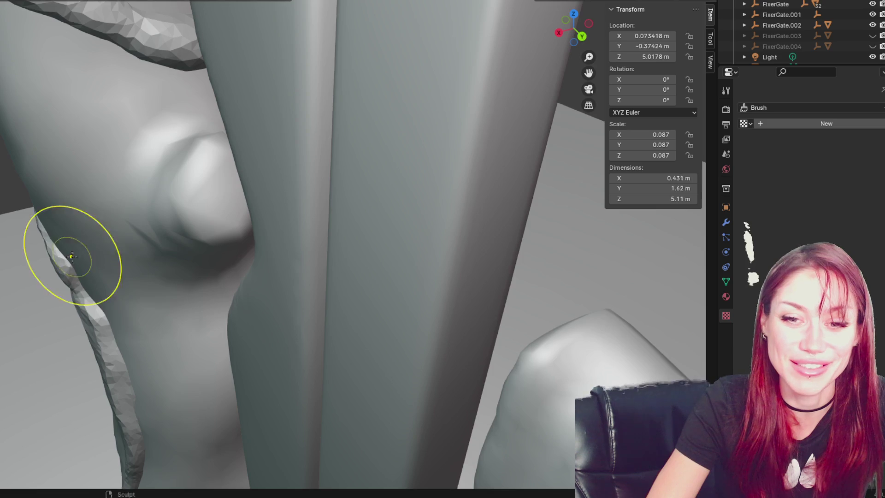
- Smooth the vine where it crosses the trunk knob and reshape it further down
{"action": "middle_click_drag", "start_coordinate": [69, 257], "coordinate": [89, 286]}
{"action": "left_click_drag", "start_coordinate": [59, 244], "coordinate": [61, 239]}
{"action": "middle_click_drag", "start_coordinate": [63, 238], "coordinate": [139, 236]}
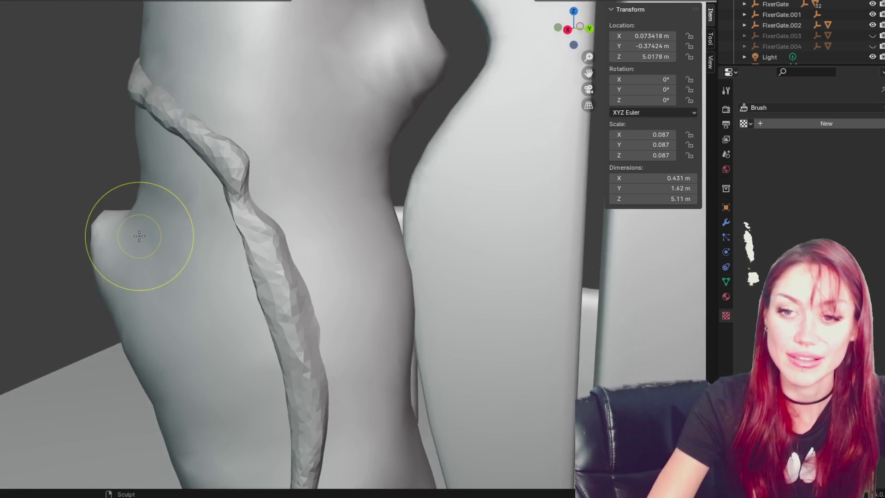
{"action": "mouse_move", "coordinate": [216, 179]}
{"action": "left_mouse_down"}
{"action": "mouse_move", "coordinate": [237, 161]}
{"action": "mouse_move", "coordinate": [290, 281]}
{"action": "left_mouse_up"}
{"action": "mouse_move", "coordinate": [283, 236]}
{"action": "left_mouse_down"}
{"action": "mouse_move", "coordinate": [316, 336]}
{"action": "mouse_move", "coordinate": [267, 326]}
{"action": "left_mouse_up"}
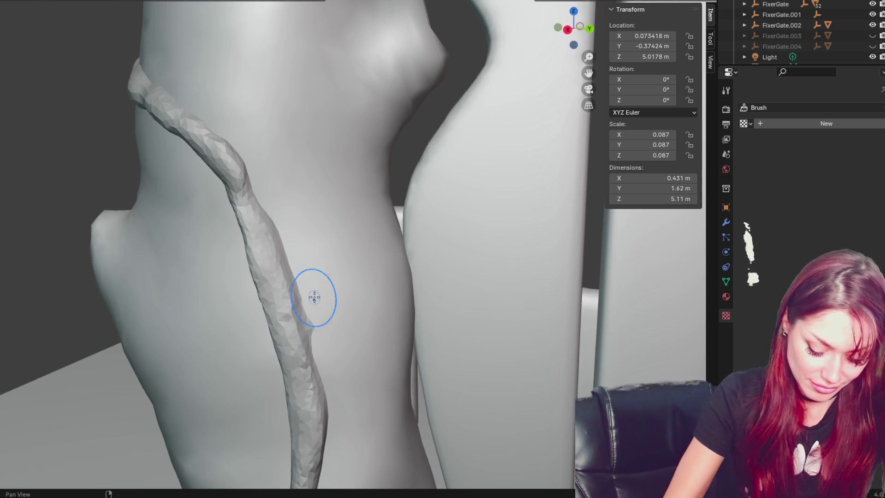
{"action": "middle_click_drag", "start_coordinate": [314, 298], "coordinate": [267, 184]}
{"action": "mouse_move", "coordinate": [267, 184]}
{"action": "left_mouse_down"}
{"action": "mouse_move", "coordinate": [295, 300]}
{"action": "mouse_move", "coordinate": [351, 279]}
{"action": "mouse_move", "coordinate": [362, 382]}
{"action": "left_mouse_up"}
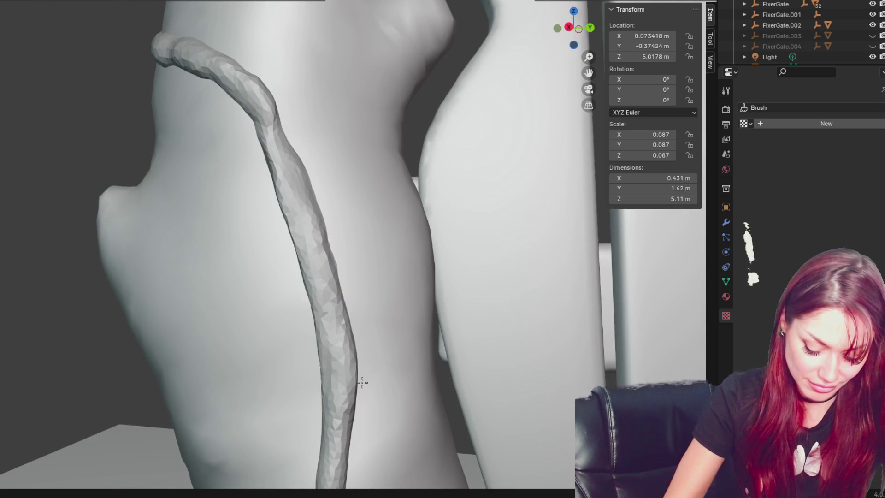
{"action": "mouse_move", "coordinate": [318, 259]}
{"action": "left_mouse_down"}
{"action": "mouse_move", "coordinate": [304, 295]}
{"action": "mouse_move", "coordinate": [281, 184]}
{"action": "mouse_move", "coordinate": [278, 137]}
{"action": "mouse_move", "coordinate": [292, 133]}
{"action": "mouse_move", "coordinate": [291, 223]}
{"action": "mouse_move", "coordinate": [281, 164]}
{"action": "mouse_move", "coordinate": [230, 69]}
{"action": "mouse_move", "coordinate": [316, 285]}
{"action": "left_mouse_up"}
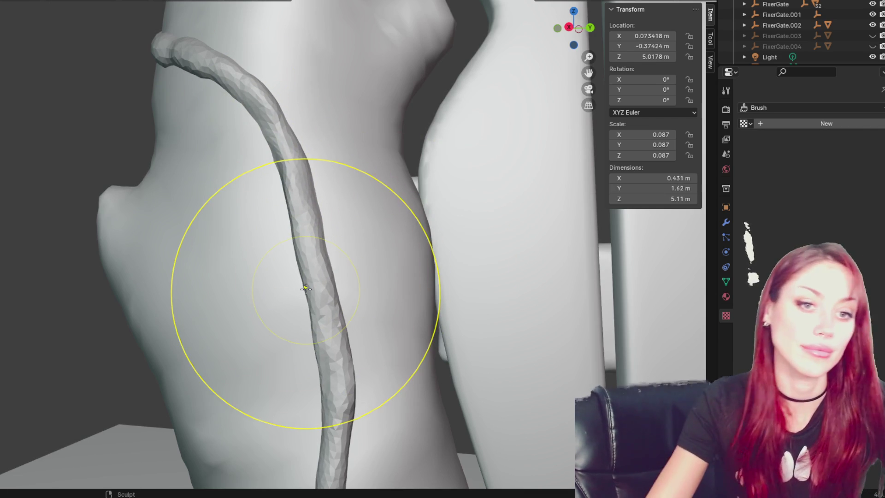
- Try reshaping the bulge on the trunk's left side, then undo those strokes
{"action": "scroll", "coordinate": [306, 288], "scroll_direction": "down", "scroll_amount": 3}
{"action": "mouse_move", "coordinate": [297, 277]}
{"action": "middle_mouse_down"}
{"action": "mouse_move", "coordinate": [346, 206]}
{"action": "mouse_move", "coordinate": [330, 212]}
{"action": "middle_mouse_up"}
{"action": "mouse_move", "coordinate": [292, 178]}
{"action": "left_mouse_down"}
{"action": "mouse_move", "coordinate": [237, 192]}
{"action": "mouse_move", "coordinate": [263, 205]}
{"action": "mouse_move", "coordinate": [263, 174]}
{"action": "mouse_move", "coordinate": [278, 236]}
{"action": "mouse_move", "coordinate": [241, 253]}
{"action": "mouse_move", "coordinate": [283, 227]}
{"action": "mouse_move", "coordinate": [297, 229]}
{"action": "mouse_move", "coordinate": [289, 238]}
{"action": "left_mouse_up"}
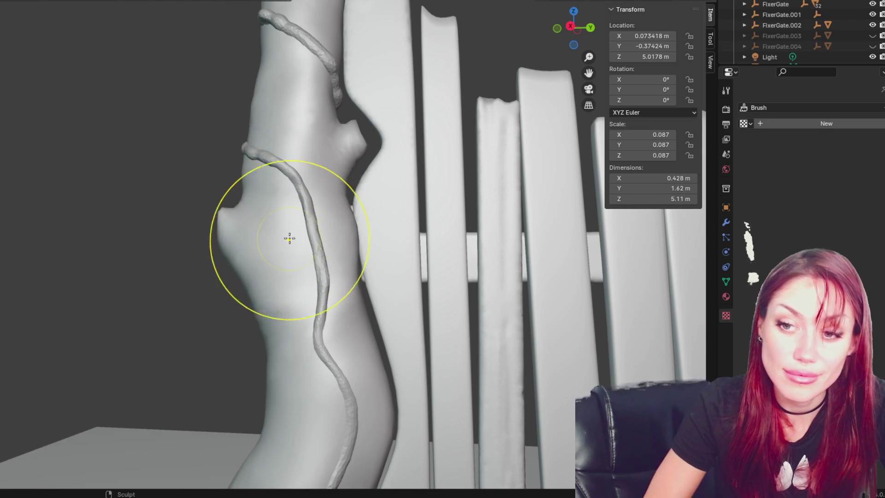
{"action": "key", "text": "ctrl+z"}
{"action": "key", "text": "ctrl+z"}
{"action": "mouse_move", "coordinate": [293, 241]}
{"action": "middle_mouse_down"}
{"action": "mouse_move", "coordinate": [290, 251]}
{"action": "mouse_move", "coordinate": [249, 267]}
{"action": "mouse_move", "coordinate": [297, 251]}
{"action": "mouse_move", "coordinate": [306, 237]}
{"action": "mouse_move", "coordinate": [366, 259]}
{"action": "mouse_move", "coordinate": [395, 211]}
{"action": "mouse_move", "coordinate": [274, 225]}
{"action": "mouse_move", "coordinate": [288, 210]}
{"action": "middle_mouse_up"}
{"action": "scroll", "coordinate": [287, 209], "scroll_direction": "down", "scroll_amount": 5}
{"action": "mouse_move", "coordinate": [582, 204]}
{"action": "middle_mouse_down"}
{"action": "mouse_move", "coordinate": [247, 154]}
{"action": "mouse_move", "coordinate": [490, 168]}
{"action": "middle_mouse_up"}
{"action": "scroll", "coordinate": [519, 171], "scroll_direction": "up", "scroll_amount": 2}
{"action": "scroll", "coordinate": [519, 171], "scroll_direction": "down", "scroll_amount": 2}
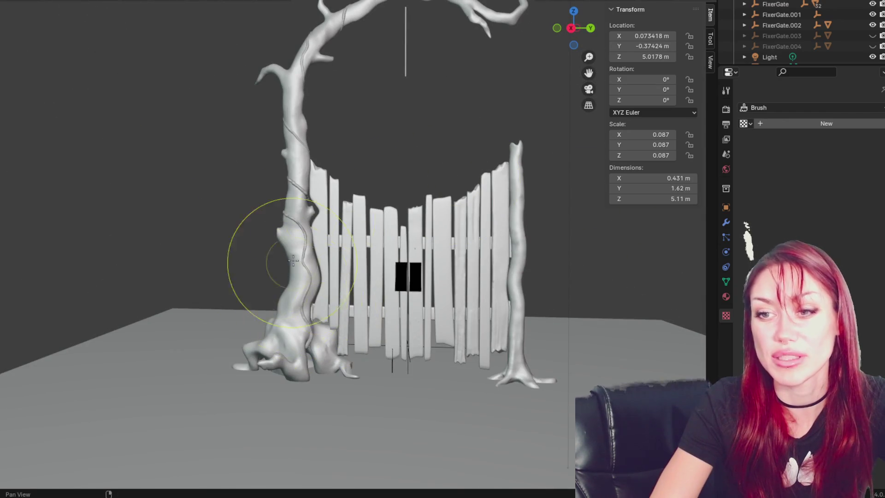
{"action": "scroll", "coordinate": [393, 205], "scroll_direction": "up", "scroll_amount": 2}
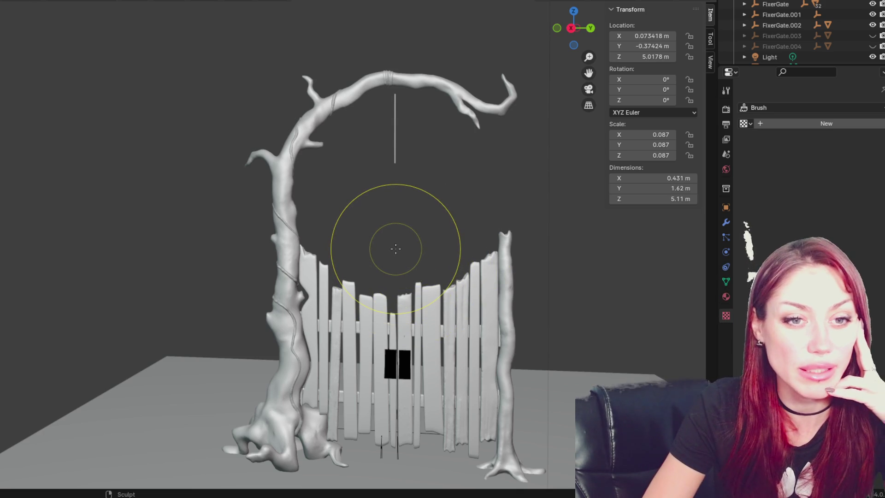
{"action": "scroll", "coordinate": [395, 249], "scroll_direction": "up", "scroll_amount": 5}
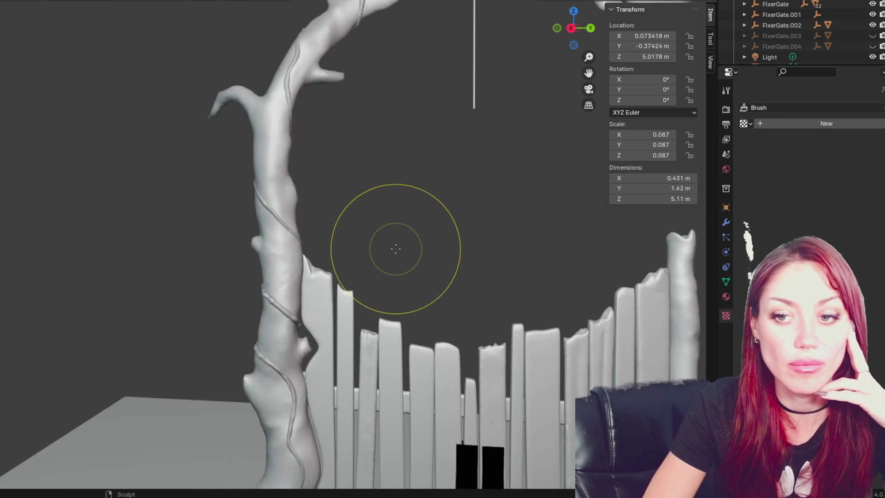
- Orbit and pan around the trunk to check the vines, fence and branch from several sides
{"action": "scroll", "coordinate": [464, 166], "scroll_direction": "up", "scroll_amount": 2}
{"action": "scroll", "coordinate": [464, 166], "scroll_direction": "up", "scroll_amount": 1}
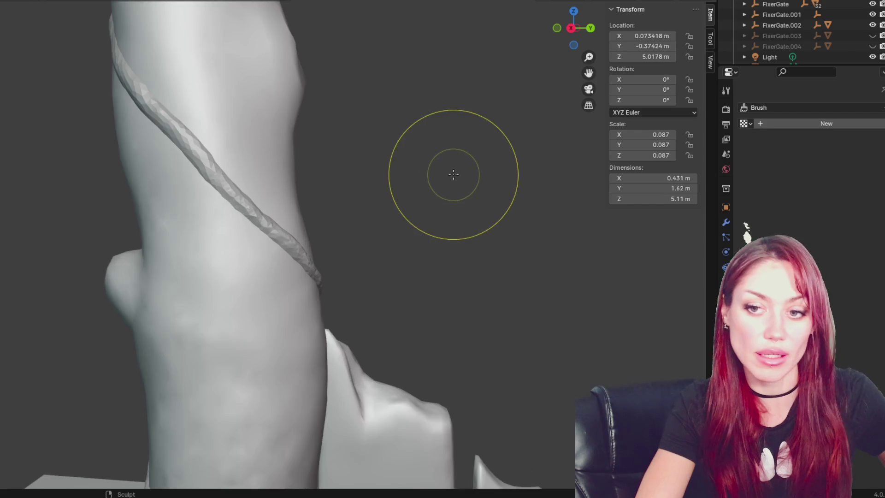
{"action": "mouse_move", "coordinate": [401, 214]}
{"action": "middle_mouse_down", "text": "shift"}
{"action": "mouse_move", "coordinate": [395, 182]}
{"action": "mouse_move", "coordinate": [352, 136]}
{"action": "mouse_move", "coordinate": [478, 214]}
{"action": "mouse_move", "coordinate": [330, 209]}
{"action": "mouse_move", "coordinate": [274, 222]}
{"action": "mouse_move", "coordinate": [389, 231]}
{"action": "middle_mouse_up", "text": "shift"}
{"action": "mouse_move", "coordinate": [171, 311]}
{"action": "middle_mouse_down"}
{"action": "mouse_move", "coordinate": [293, 227]}
{"action": "mouse_move", "coordinate": [278, 255]}
{"action": "middle_mouse_up"}
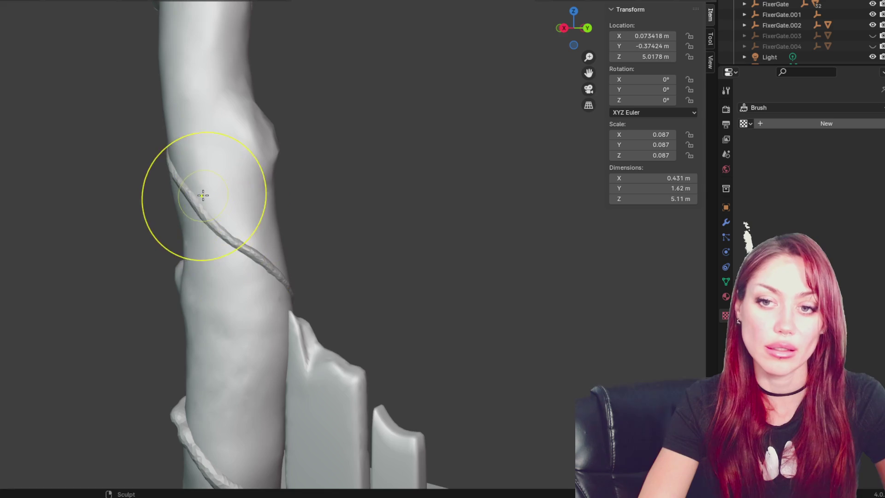
{"action": "middle_click_drag", "start_coordinate": [208, 197], "coordinate": [291, 197], "text": "shift"}
{"action": "middle_click_drag", "start_coordinate": [354, 203], "coordinate": [409, 189]}
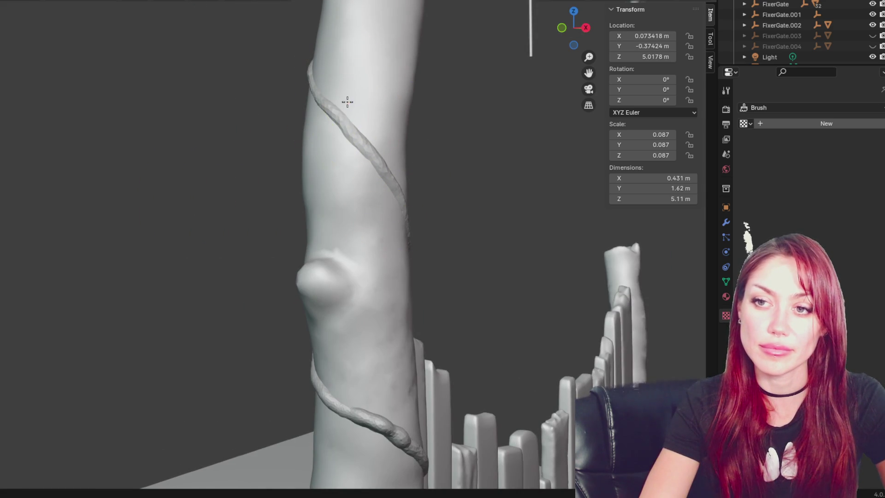
{"action": "middle_click_drag", "start_coordinate": [346, 99], "coordinate": [404, 109]}
{"action": "middle_click_drag", "start_coordinate": [420, 162], "coordinate": [572, 197]}
{"action": "mouse_move", "coordinate": [322, 70]}
{"action": "middle_mouse_down"}
{"action": "mouse_move", "coordinate": [352, 160]}
{"action": "mouse_move", "coordinate": [251, 233]}
{"action": "mouse_move", "coordinate": [258, 216]}
{"action": "mouse_move", "coordinate": [227, 199]}
{"action": "middle_mouse_up"}
{"action": "scroll", "coordinate": [251, 233], "scroll_direction": "up", "scroll_amount": 4}
{"action": "middle_click_drag", "start_coordinate": [239, 465], "coordinate": [213, 444]}
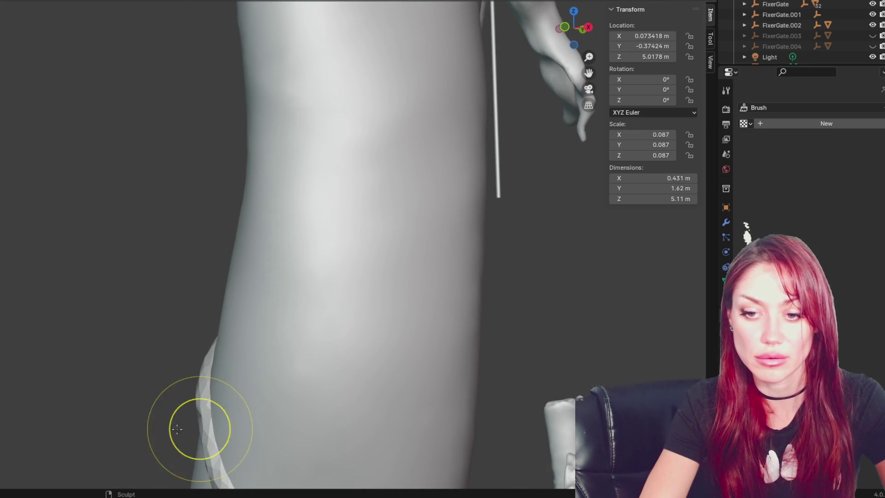
{"action": "middle_click_drag", "start_coordinate": [203, 367], "coordinate": [408, 343]}
{"action": "mouse_move", "coordinate": [366, 401]}
{"action": "middle_mouse_down"}
{"action": "mouse_move", "coordinate": [437, 358]}
{"action": "mouse_move", "coordinate": [546, 368]}
{"action": "middle_mouse_up"}
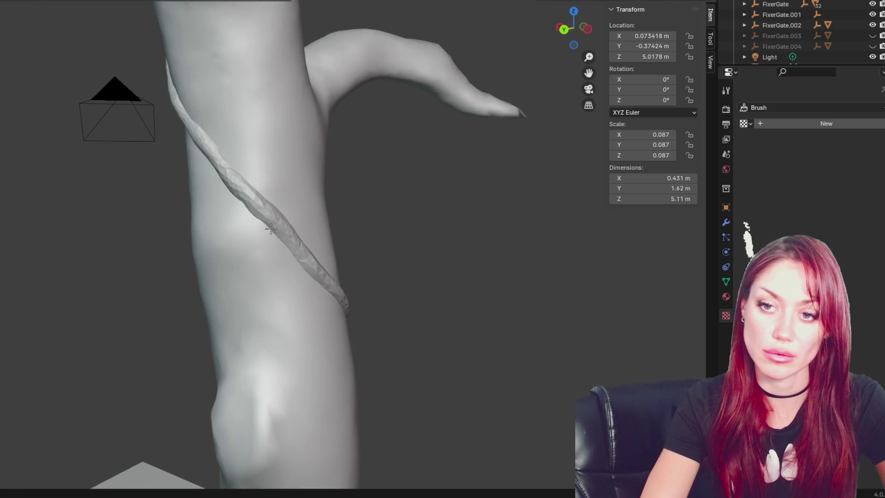
- Sculpt a small correction into the vine strand near the branch fork
{"action": "middle_click_drag", "start_coordinate": [317, 250], "coordinate": [237, 203]}
{"action": "mouse_move", "coordinate": [246, 220]}
{"action": "left_mouse_down"}
{"action": "mouse_move", "coordinate": [233, 217]}
{"action": "mouse_move", "coordinate": [240, 210]}
{"action": "left_mouse_up"}
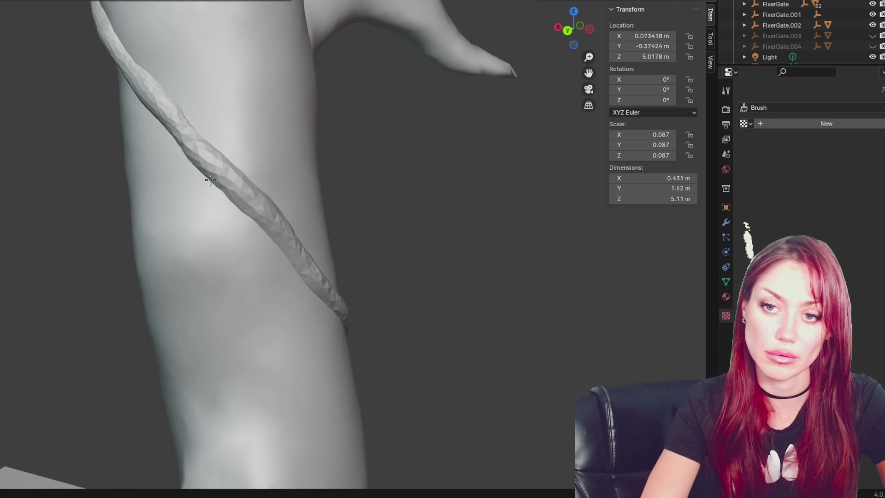
{"action": "scroll", "coordinate": [241, 227], "scroll_direction": "down", "scroll_amount": 5}
{"action": "scroll", "coordinate": [306, 241], "scroll_direction": "up", "scroll_amount": 5}
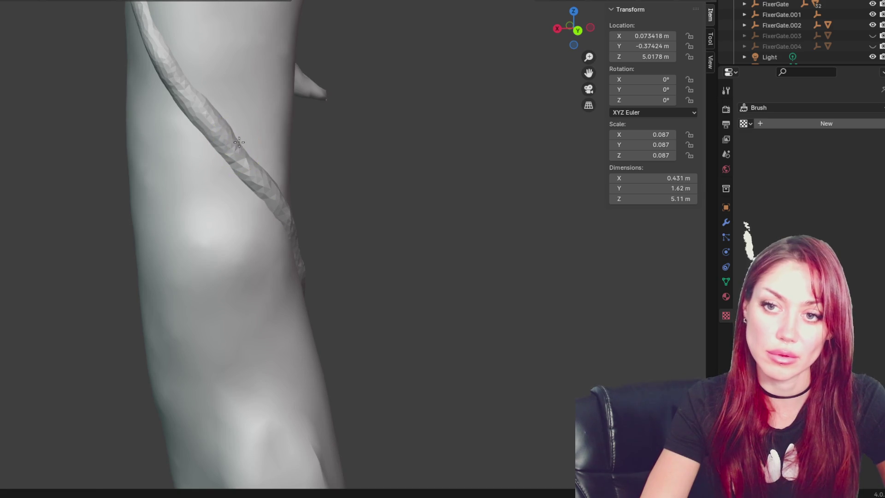
{"action": "mouse_move", "coordinate": [252, 148]}
{"action": "middle_mouse_down"}
{"action": "mouse_move", "coordinate": [327, 162]}
{"action": "mouse_move", "coordinate": [322, 154]}
{"action": "mouse_move", "coordinate": [383, 156]}
{"action": "mouse_move", "coordinate": [283, 183]}
{"action": "mouse_move", "coordinate": [323, 168]}
{"action": "middle_mouse_up"}
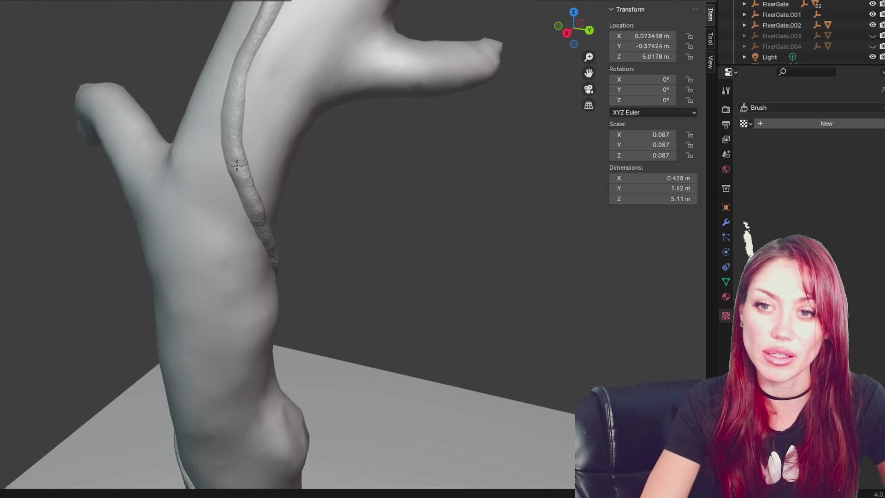
{"action": "mouse_move", "coordinate": [233, 107]}
{"action": "middle_mouse_down"}
{"action": "mouse_move", "coordinate": [262, 103]}
{"action": "mouse_move", "coordinate": [276, 175]}
{"action": "middle_mouse_up"}
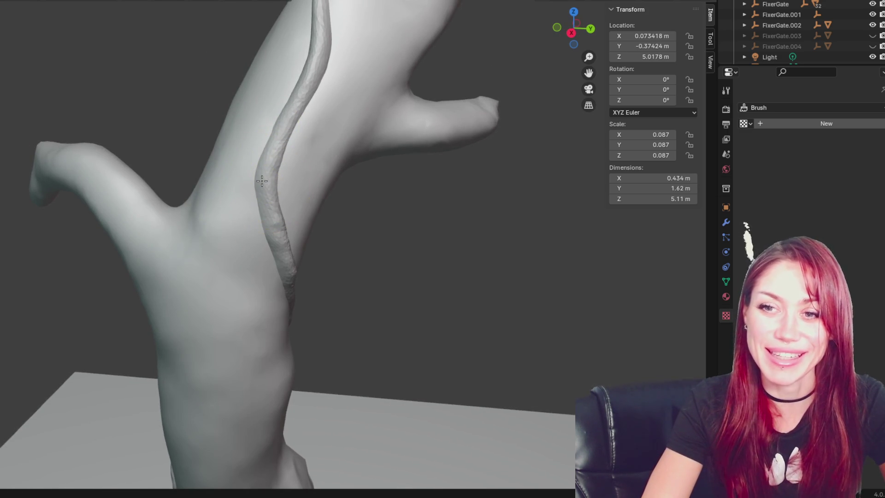
{"action": "mouse_move", "coordinate": [325, 210]}
{"action": "middle_mouse_down"}
{"action": "mouse_move", "coordinate": [247, 89]}
{"action": "mouse_move", "coordinate": [289, 177]}
{"action": "middle_mouse_up"}
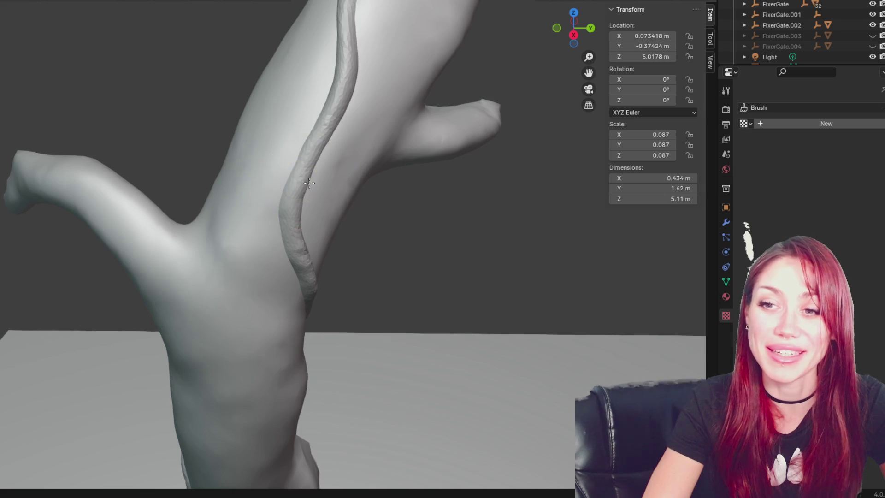
{"action": "mouse_move", "coordinate": [281, 219]}
{"action": "middle_mouse_down"}
{"action": "mouse_move", "coordinate": [246, 197]}
{"action": "mouse_move", "coordinate": [306, 194]}
{"action": "mouse_move", "coordinate": [276, 128]}
{"action": "mouse_move", "coordinate": [312, 118]}
{"action": "mouse_move", "coordinate": [307, 219]}
{"action": "mouse_move", "coordinate": [314, 207]}
{"action": "mouse_move", "coordinate": [342, 203]}
{"action": "mouse_move", "coordinate": [270, 192]}
{"action": "mouse_move", "coordinate": [104, 217]}
{"action": "mouse_move", "coordinate": [111, 241]}
{"action": "mouse_move", "coordinate": [356, 223]}
{"action": "mouse_move", "coordinate": [214, 206]}
{"action": "mouse_move", "coordinate": [240, 217]}
{"action": "middle_mouse_up"}
{"action": "mouse_move", "coordinate": [395, 346]}
{"action": "middle_mouse_down"}
{"action": "mouse_move", "coordinate": [376, 204]}
{"action": "mouse_move", "coordinate": [189, 204]}
{"action": "mouse_move", "coordinate": [366, 371]}
{"action": "mouse_move", "coordinate": [256, 159]}
{"action": "mouse_move", "coordinate": [203, 241]}
{"action": "mouse_move", "coordinate": [336, 241]}
{"action": "mouse_move", "coordinate": [226, 205]}
{"action": "mouse_move", "coordinate": [212, 221]}
{"action": "middle_mouse_up"}
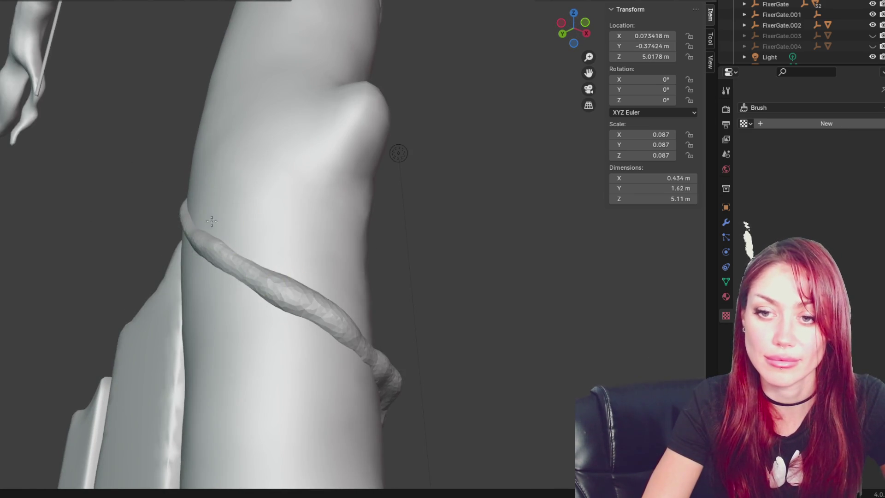
- Smooth the vine spiralling around the trunk with Smooth brush strokes along its length
{"action": "mouse_move", "coordinate": [269, 294]}
{"action": "middle_mouse_down"}
{"action": "mouse_move", "coordinate": [276, 208]}
{"action": "mouse_move", "coordinate": [213, 257]}
{"action": "mouse_move", "coordinate": [340, 295]}
{"action": "mouse_move", "coordinate": [311, 360]}
{"action": "middle_mouse_up"}
{"action": "middle_click_drag", "start_coordinate": [277, 331], "coordinate": [272, 314]}
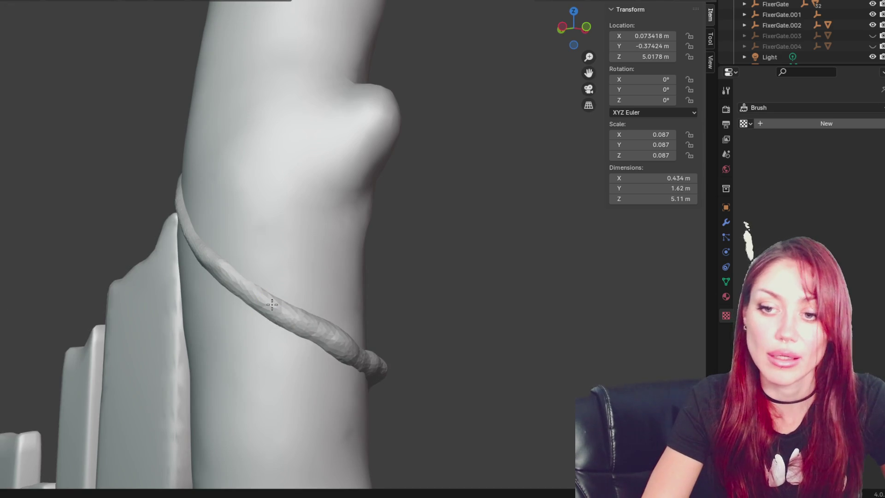
{"action": "middle_click_drag", "start_coordinate": [325, 349], "coordinate": [279, 327]}
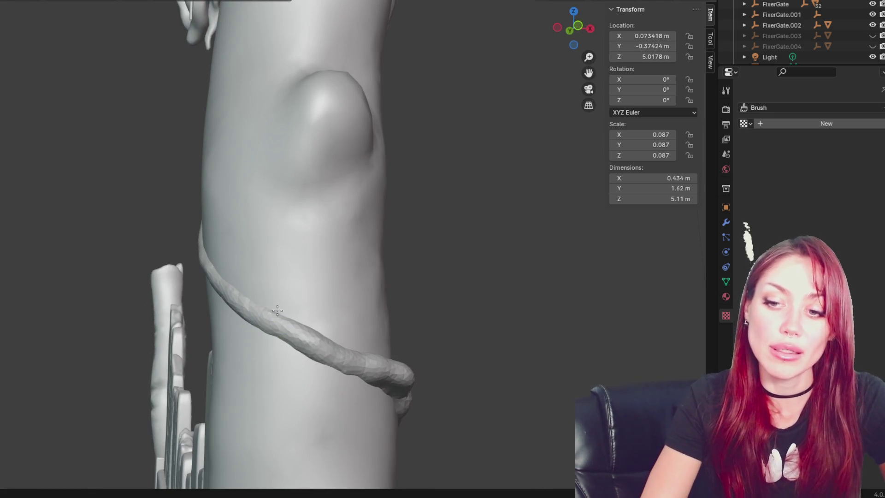
{"action": "middle_click_drag", "start_coordinate": [389, 310], "coordinate": [240, 280]}
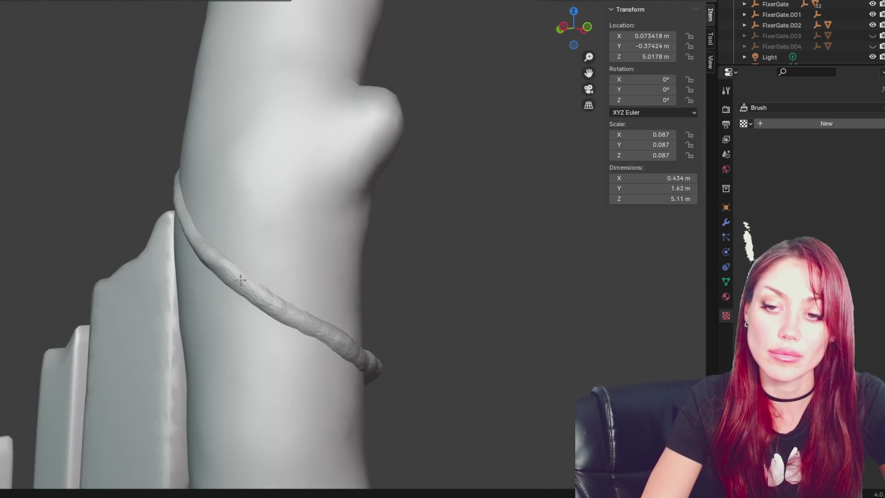
{"action": "mouse_move", "coordinate": [384, 339]}
{"action": "middle_mouse_down"}
{"action": "mouse_move", "coordinate": [267, 322]}
{"action": "mouse_move", "coordinate": [326, 283]}
{"action": "mouse_move", "coordinate": [339, 251]}
{"action": "mouse_move", "coordinate": [385, 234]}
{"action": "middle_mouse_up"}
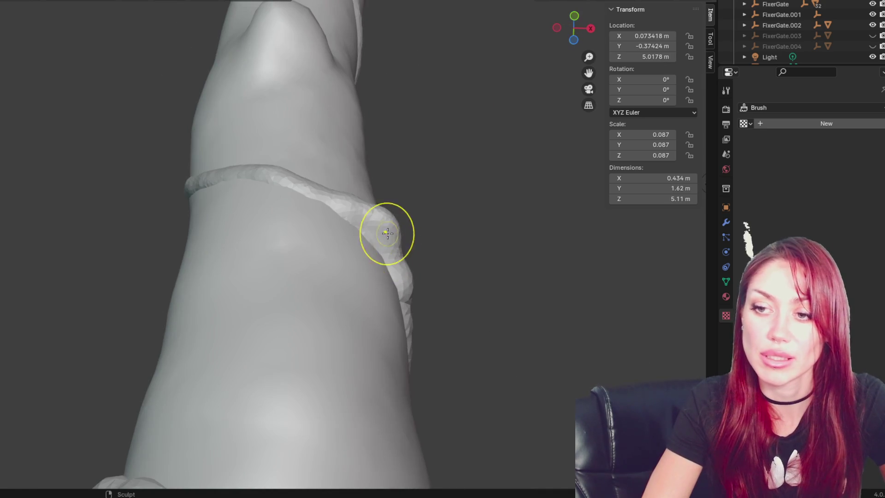
{"action": "mouse_move", "coordinate": [403, 208]}
{"action": "left_mouse_down"}
{"action": "mouse_move", "coordinate": [391, 239]}
{"action": "mouse_move", "coordinate": [342, 201]}
{"action": "mouse_move", "coordinate": [409, 276]}
{"action": "mouse_move", "coordinate": [401, 283]}
{"action": "left_mouse_up"}
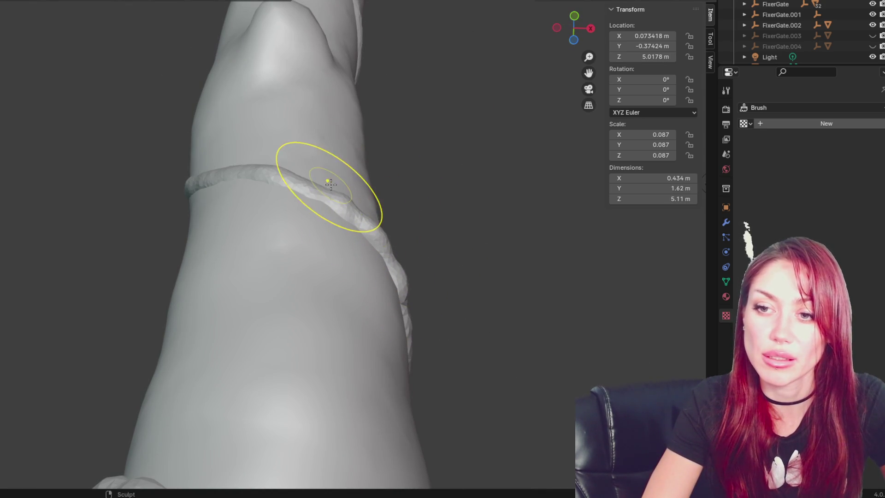
{"action": "left_click_drag", "start_coordinate": [343, 198], "coordinate": [418, 224]}
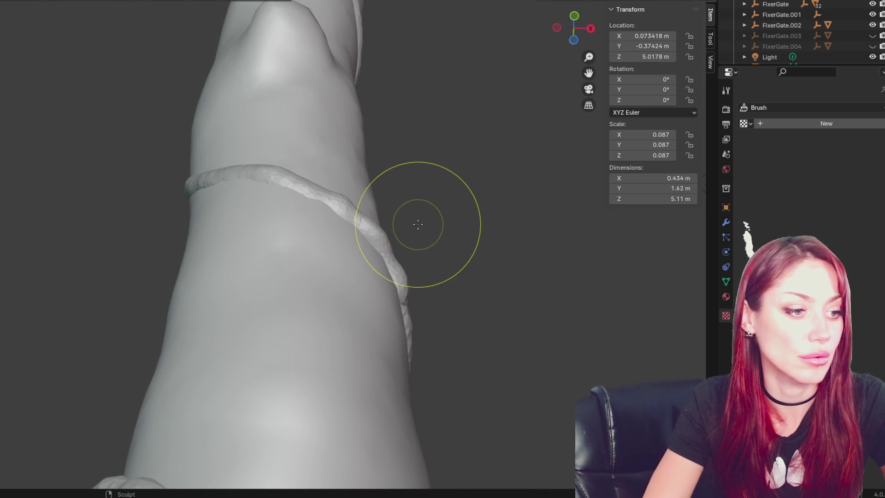
- Thicken and raise the upper vine band with a Draw/Inflate stroke
{"action": "middle_click_drag", "start_coordinate": [418, 225], "coordinate": [306, 311]}
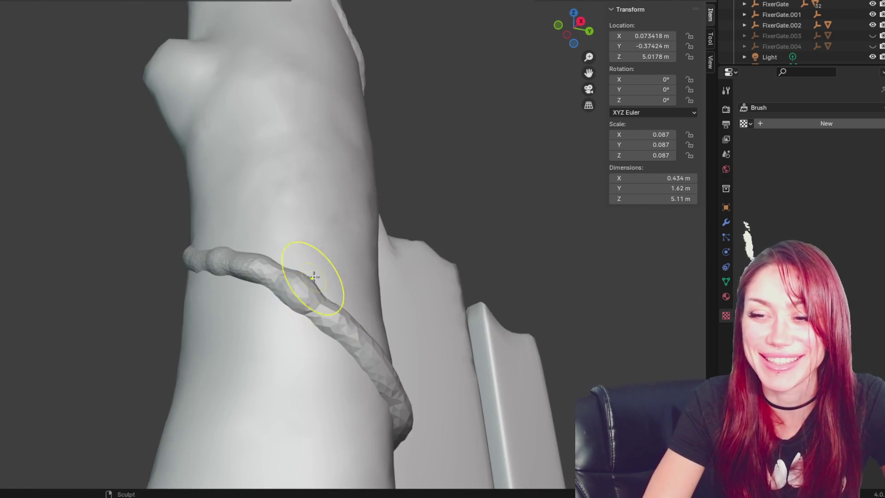
{"action": "mouse_move", "coordinate": [375, 257]}
{"action": "middle_mouse_down"}
{"action": "mouse_move", "coordinate": [281, 346]}
{"action": "mouse_move", "coordinate": [276, 271]}
{"action": "mouse_move", "coordinate": [361, 270]}
{"action": "middle_mouse_up"}
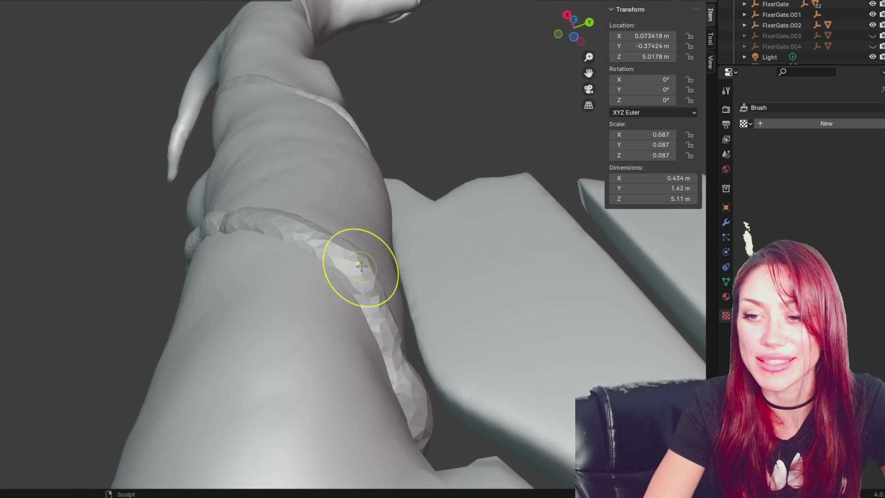
{"action": "mouse_move", "coordinate": [396, 295]}
{"action": "middle_mouse_down"}
{"action": "mouse_move", "coordinate": [465, 320]}
{"action": "mouse_move", "coordinate": [424, 320]}
{"action": "middle_mouse_up"}
{"action": "middle_click_drag", "start_coordinate": [355, 286], "coordinate": [408, 284]}
{"action": "left_click_drag", "start_coordinate": [310, 126], "coordinate": [299, 147]}
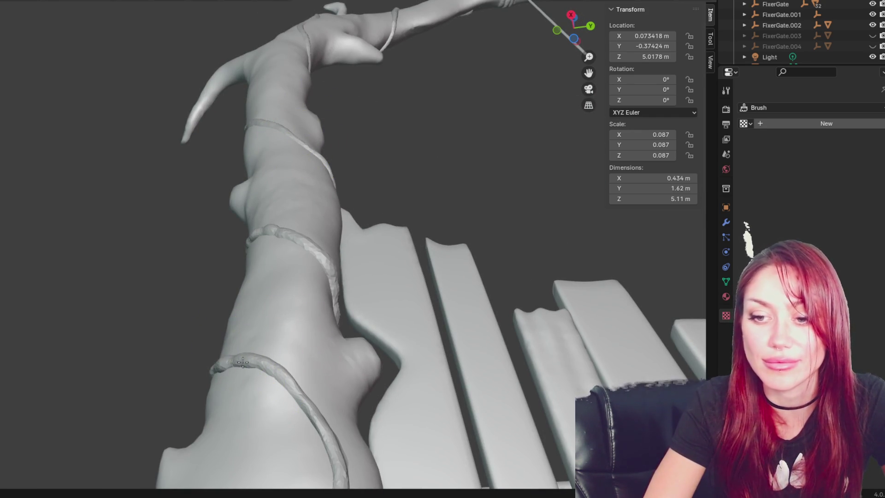
{"action": "mouse_move", "coordinate": [221, 370]}
{"action": "middle_mouse_down"}
{"action": "mouse_move", "coordinate": [287, 346]}
{"action": "mouse_move", "coordinate": [336, 355]}
{"action": "mouse_move", "coordinate": [323, 215]}
{"action": "middle_mouse_up"}
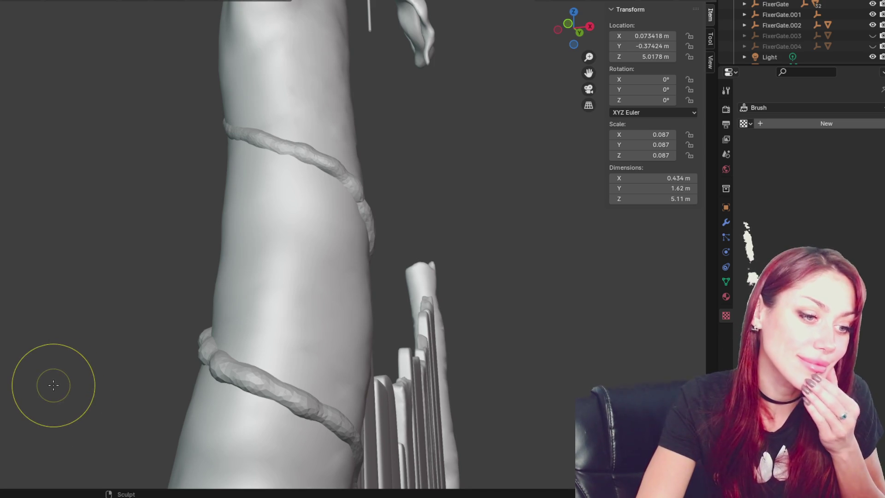
- Run a Smooth stroke along the lower vine loop at the trunk base to thin it
{"action": "mouse_move", "coordinate": [378, 365]}
{"action": "middle_mouse_down"}
{"action": "mouse_move", "coordinate": [405, 332]}
{"action": "mouse_move", "coordinate": [263, 310]}
{"action": "mouse_move", "coordinate": [347, 361]}
{"action": "mouse_move", "coordinate": [242, 241]}
{"action": "mouse_move", "coordinate": [283, 297]}
{"action": "middle_mouse_up"}
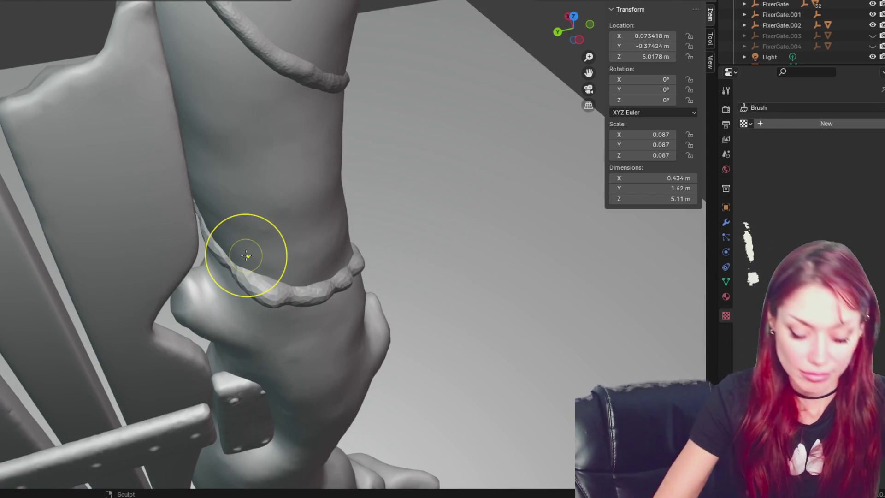
{"action": "mouse_move", "coordinate": [270, 297]}
{"action": "left_mouse_down"}
{"action": "mouse_move", "coordinate": [343, 287]}
{"action": "mouse_move", "coordinate": [353, 266]}
{"action": "mouse_move", "coordinate": [336, 291]}
{"action": "mouse_move", "coordinate": [310, 302]}
{"action": "mouse_move", "coordinate": [221, 272]}
{"action": "left_mouse_up"}
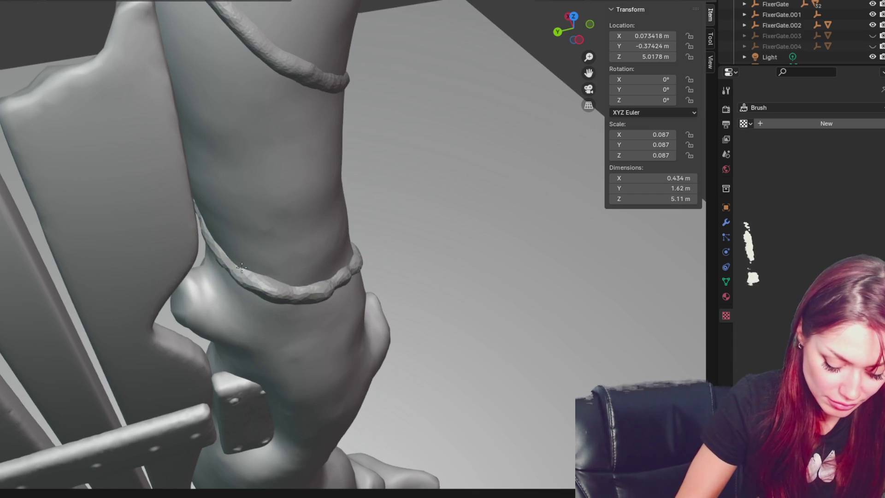
{"action": "mouse_move", "coordinate": [302, 293]}
{"action": "middle_mouse_down"}
{"action": "mouse_move", "coordinate": [316, 276]}
{"action": "mouse_move", "coordinate": [288, 252]}
{"action": "middle_mouse_up"}
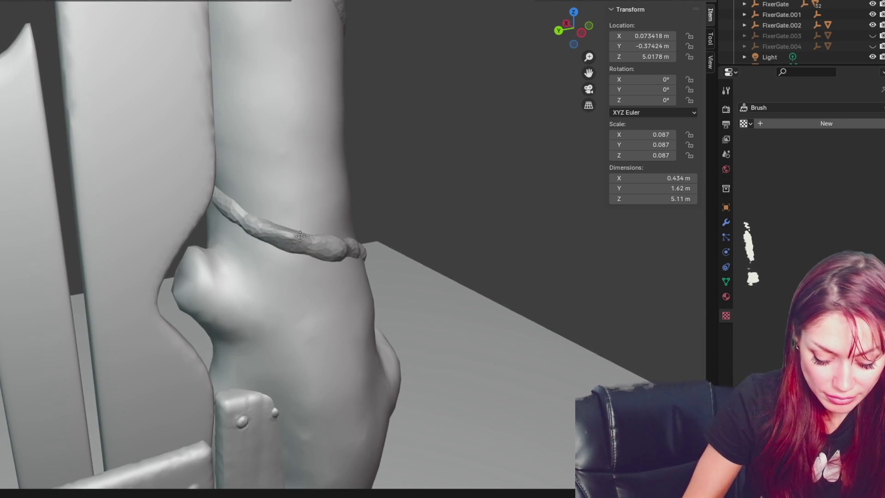
{"action": "middle_click_drag", "start_coordinate": [259, 240], "coordinate": [261, 230]}
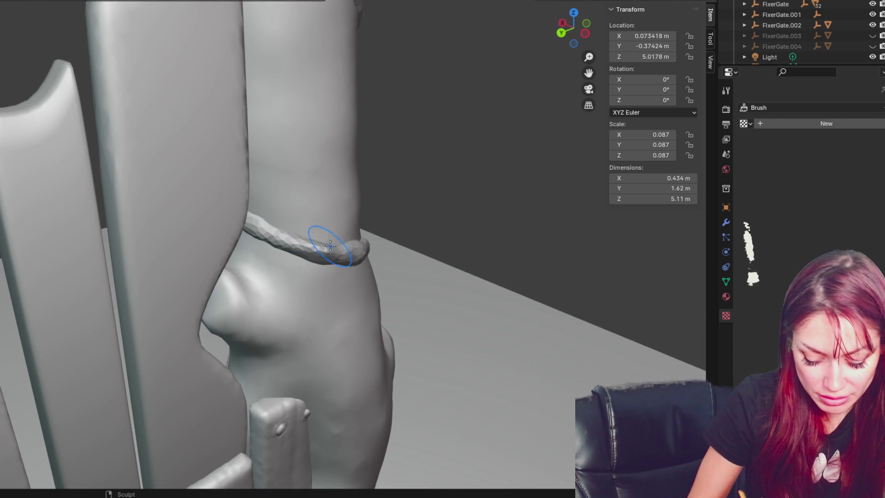
- Orbit and zoom around the trunk base to check the smoothed lower vine loop
{"action": "middle_click_drag", "start_coordinate": [346, 261], "coordinate": [293, 258]}
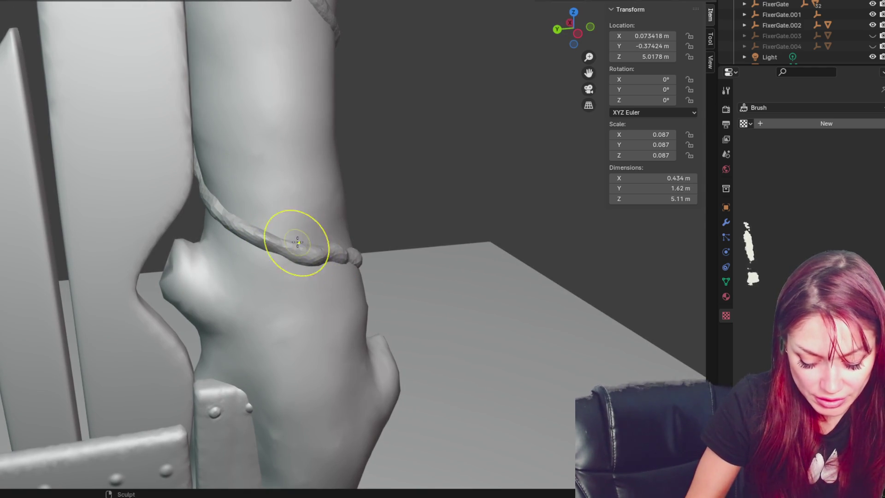
{"action": "middle_click_drag", "start_coordinate": [315, 261], "coordinate": [276, 245]}
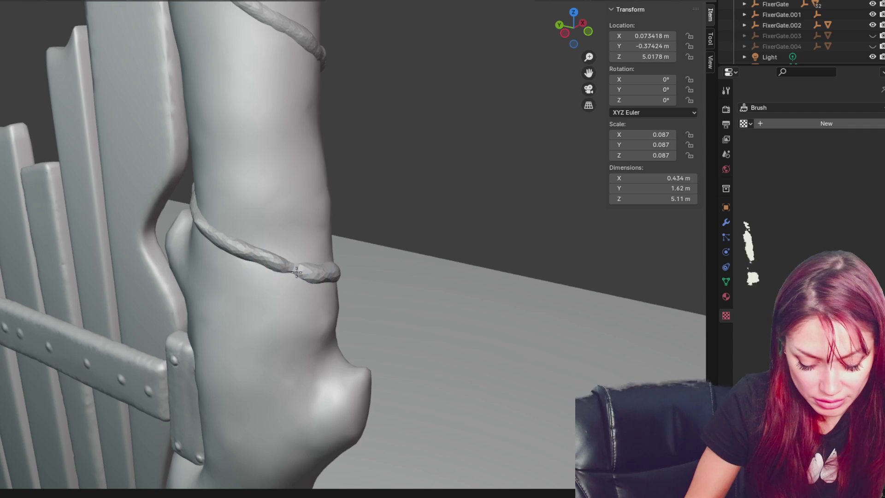
{"action": "middle_click_drag", "start_coordinate": [321, 277], "coordinate": [277, 250]}
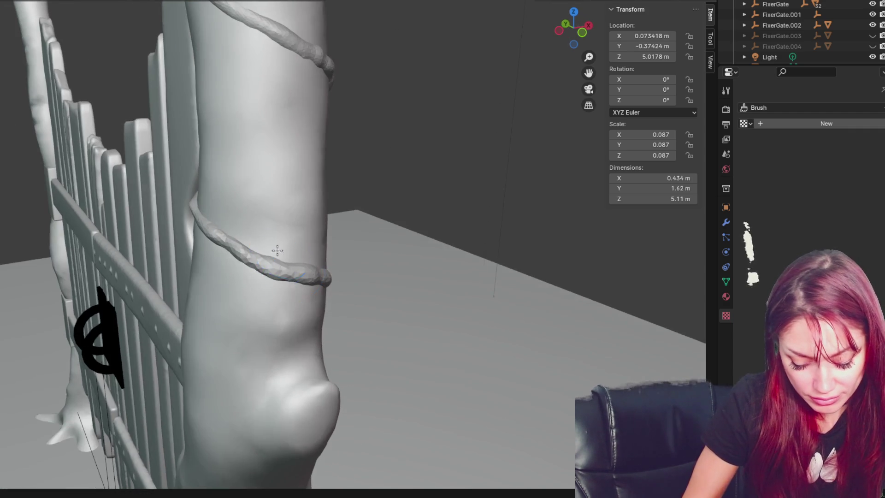
{"action": "mouse_move", "coordinate": [304, 287]}
{"action": "middle_mouse_down"}
{"action": "mouse_move", "coordinate": [274, 290]}
{"action": "mouse_move", "coordinate": [288, 274]}
{"action": "mouse_move", "coordinate": [304, 277]}
{"action": "mouse_move", "coordinate": [295, 286]}
{"action": "middle_mouse_up"}
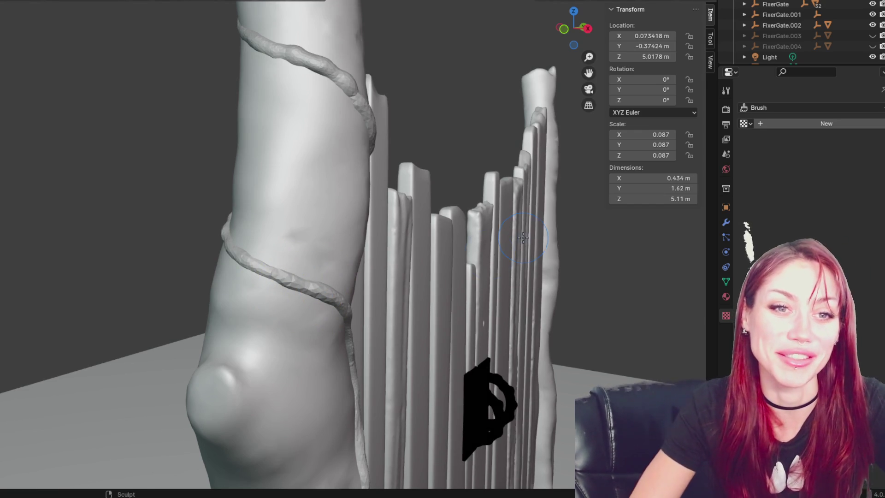
{"action": "scroll", "coordinate": [367, 160], "scroll_direction": "up", "scroll_amount": 2}
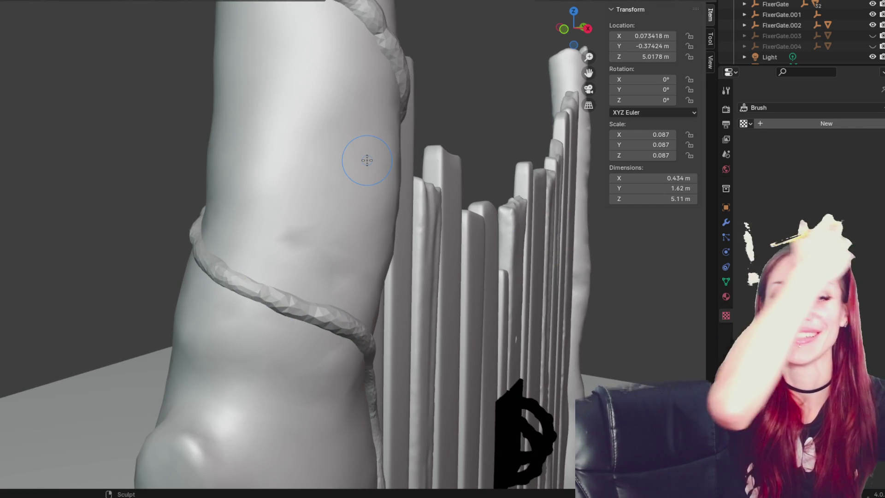
{"action": "mouse_move", "coordinate": [370, 304]}
{"action": "middle_mouse_down"}
{"action": "mouse_move", "coordinate": [267, 259]}
{"action": "mouse_move", "coordinate": [331, 327]}
{"action": "mouse_move", "coordinate": [242, 295]}
{"action": "mouse_move", "coordinate": [287, 272]}
{"action": "middle_mouse_up"}
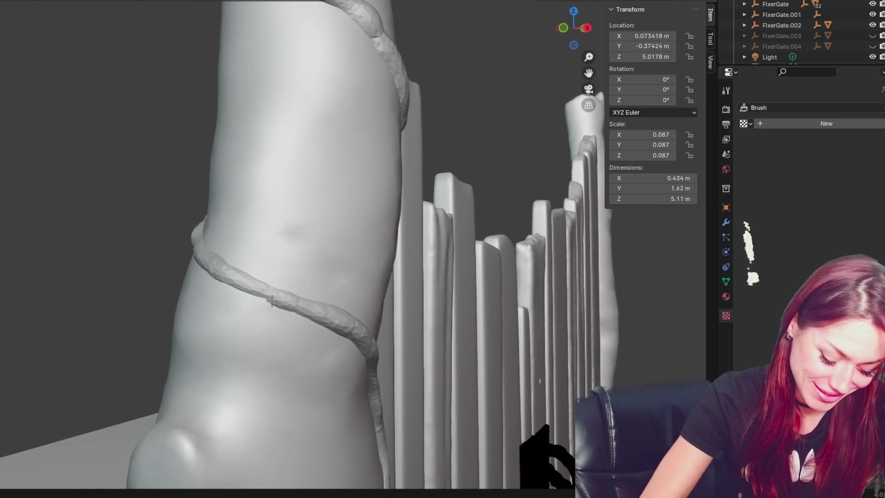
{"action": "scroll", "coordinate": [287, 278], "scroll_direction": "up", "scroll_amount": 2}
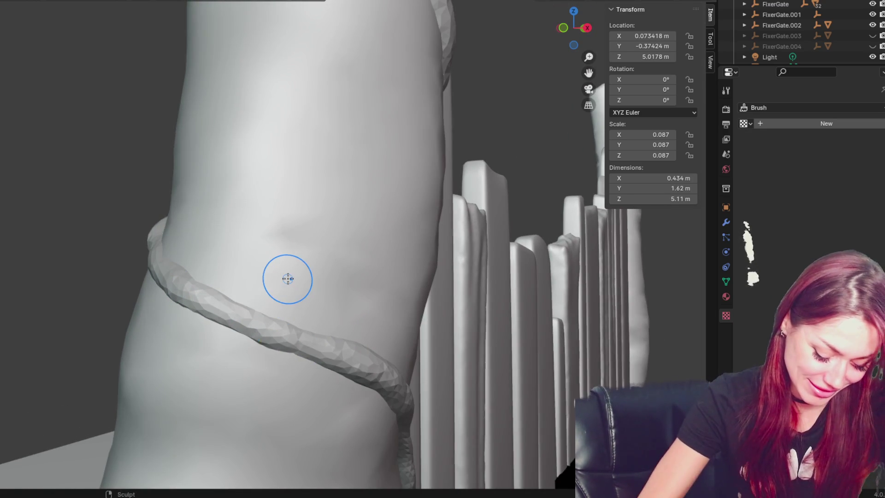
{"action": "mouse_move", "coordinate": [307, 347]}
{"action": "middle_mouse_down"}
{"action": "mouse_move", "coordinate": [316, 344]}
{"action": "mouse_move", "coordinate": [154, 276]}
{"action": "mouse_move", "coordinate": [184, 270]}
{"action": "mouse_move", "coordinate": [133, 262]}
{"action": "middle_mouse_up"}
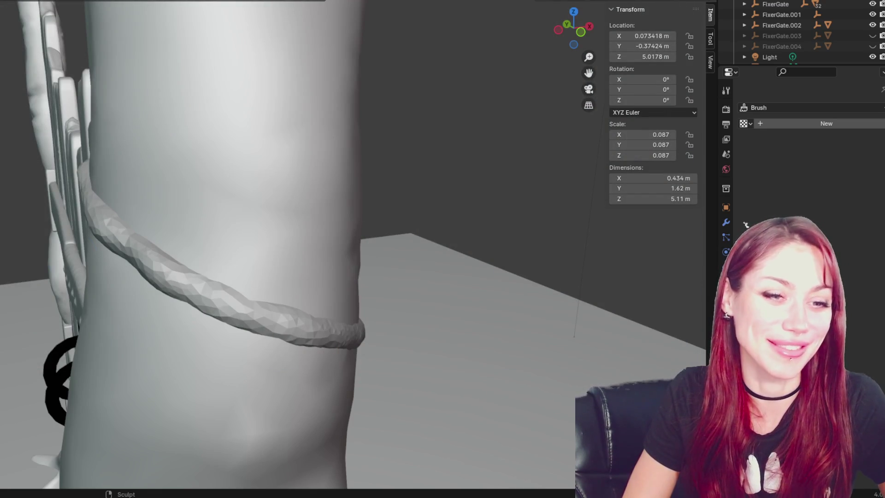
{"action": "mouse_move", "coordinate": [240, 230]}
{"action": "middle_mouse_down"}
{"action": "mouse_move", "coordinate": [247, 243]}
{"action": "mouse_move", "coordinate": [196, 259]}
{"action": "middle_mouse_up"}
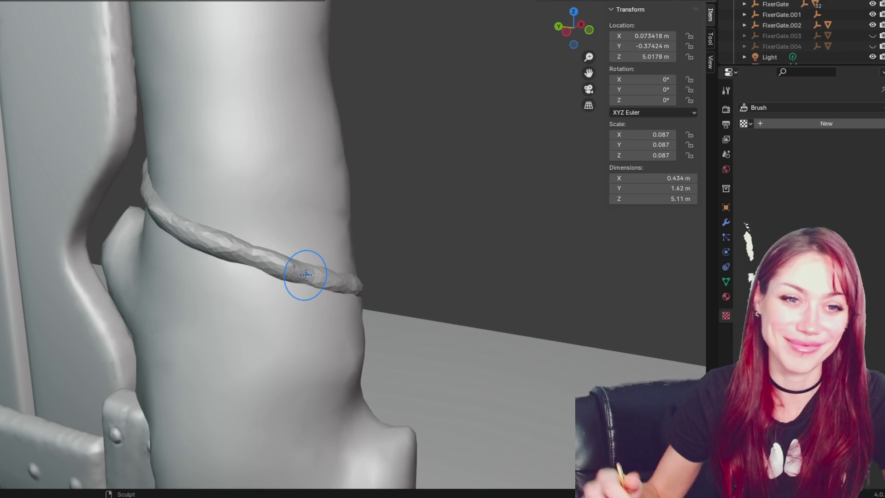
- Smooth the vine along its length and reshape its upper part
{"action": "mouse_move", "coordinate": [235, 242]}
{"action": "left_mouse_down"}
{"action": "mouse_move", "coordinate": [210, 227]}
{"action": "mouse_move", "coordinate": [241, 244]}
{"action": "left_mouse_up"}
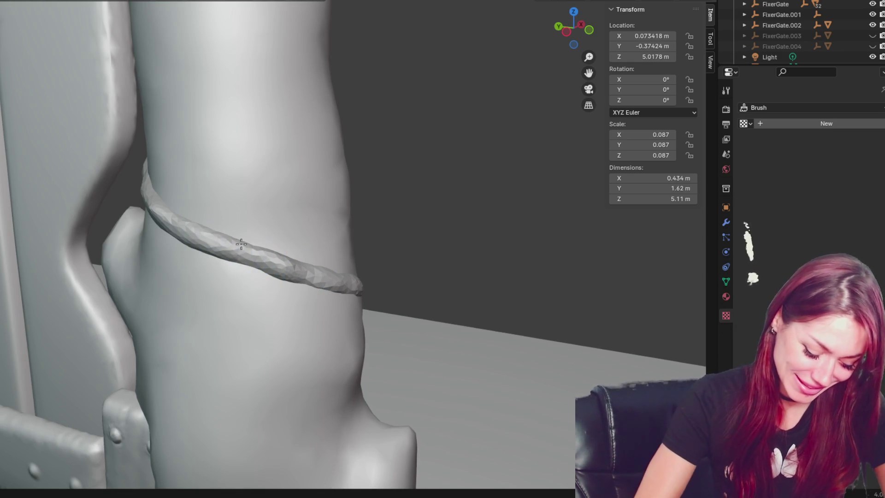
{"action": "mouse_move", "coordinate": [213, 204]}
{"action": "middle_mouse_down"}
{"action": "mouse_move", "coordinate": [224, 225]}
{"action": "mouse_move", "coordinate": [176, 173]}
{"action": "mouse_move", "coordinate": [245, 158]}
{"action": "mouse_move", "coordinate": [233, 178]}
{"action": "mouse_move", "coordinate": [331, 127]}
{"action": "mouse_move", "coordinate": [377, 147]}
{"action": "middle_mouse_up"}
{"action": "mouse_move", "coordinate": [326, 100]}
{"action": "left_mouse_down"}
{"action": "mouse_move", "coordinate": [292, 44]}
{"action": "mouse_move", "coordinate": [379, 108]}
{"action": "left_mouse_up"}
{"action": "left_click_drag", "start_coordinate": [270, 40], "coordinate": [347, 109]}
{"action": "mouse_move", "coordinate": [368, 107]}
{"action": "middle_mouse_down"}
{"action": "mouse_move", "coordinate": [411, 116]}
{"action": "mouse_move", "coordinate": [422, 90]}
{"action": "middle_mouse_up"}
{"action": "mouse_move", "coordinate": [350, 117]}
{"action": "middle_mouse_down"}
{"action": "mouse_move", "coordinate": [346, 85]}
{"action": "mouse_move", "coordinate": [326, 79]}
{"action": "mouse_move", "coordinate": [370, 93]}
{"action": "mouse_move", "coordinate": [394, 124]}
{"action": "mouse_move", "coordinate": [366, 119]}
{"action": "middle_mouse_up"}
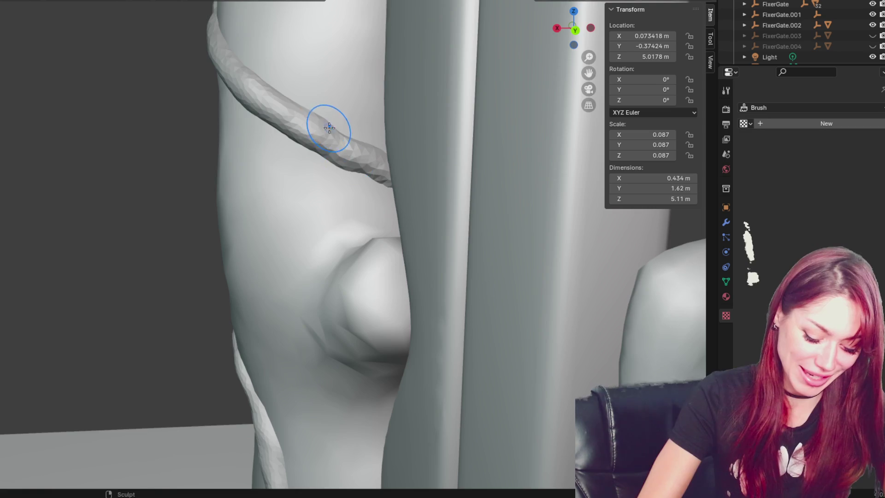
- Orbit to a straight side view of the trunk and fence to inspect the upper vine
{"action": "mouse_move", "coordinate": [374, 167]}
{"action": "middle_mouse_down"}
{"action": "mouse_move", "coordinate": [323, 149]}
{"action": "mouse_move", "coordinate": [300, 198]}
{"action": "mouse_move", "coordinate": [316, 251]}
{"action": "mouse_move", "coordinate": [286, 272]}
{"action": "mouse_move", "coordinate": [223, 256]}
{"action": "middle_mouse_up"}
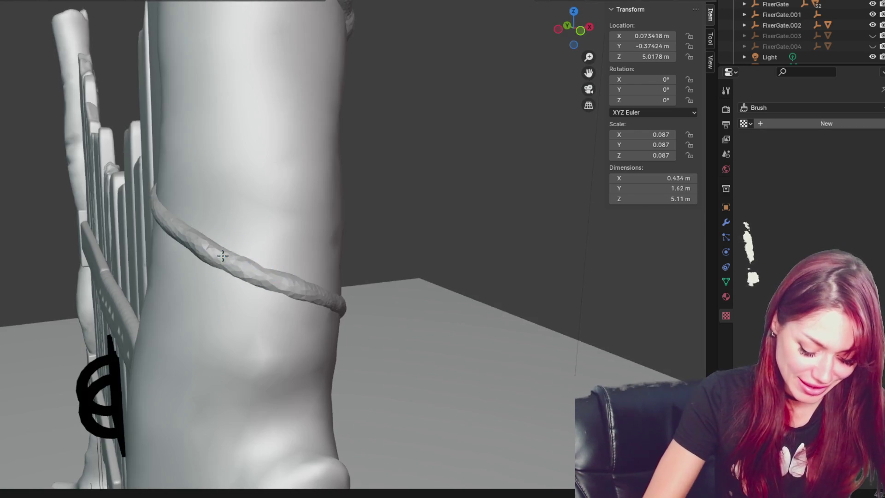
{"action": "middle_click_drag", "start_coordinate": [321, 283], "coordinate": [258, 281]}
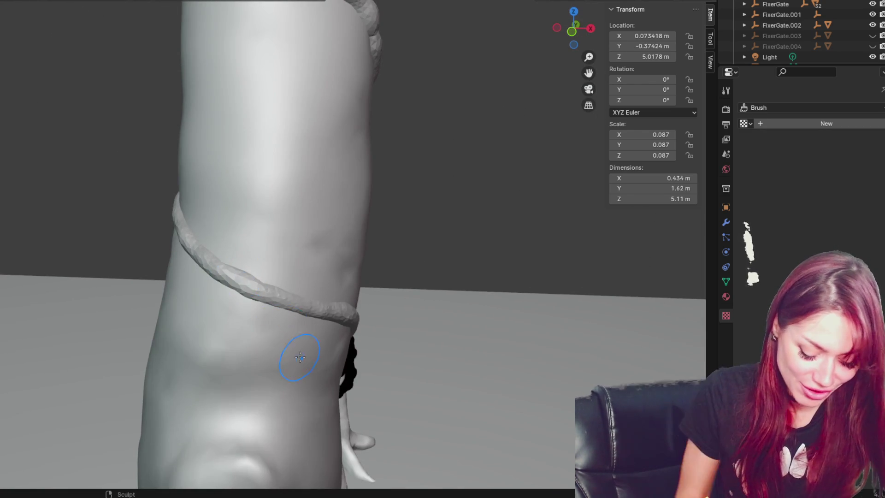
{"action": "middle_click_drag", "start_coordinate": [297, 355], "coordinate": [257, 344]}
{"action": "middle_click_drag", "start_coordinate": [257, 297], "coordinate": [207, 253]}
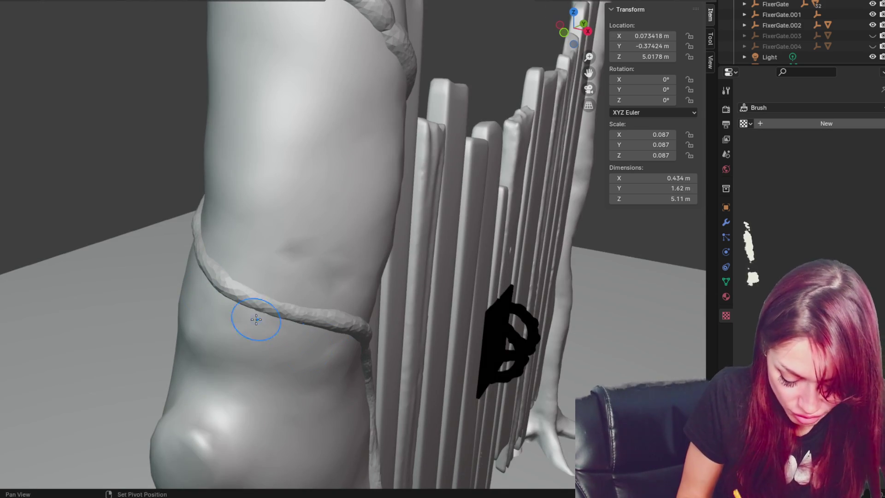
{"action": "key", "text": "alt"}
{"action": "middle_click_drag", "start_coordinate": [300, 351], "coordinate": [278, 352], "text": "alt"}
{"action": "mouse_move", "coordinate": [344, 374]}
{"action": "middle_mouse_down"}
{"action": "mouse_move", "coordinate": [338, 401]}
{"action": "mouse_move", "coordinate": [385, 337]}
{"action": "mouse_move", "coordinate": [439, 331]}
{"action": "middle_mouse_up"}
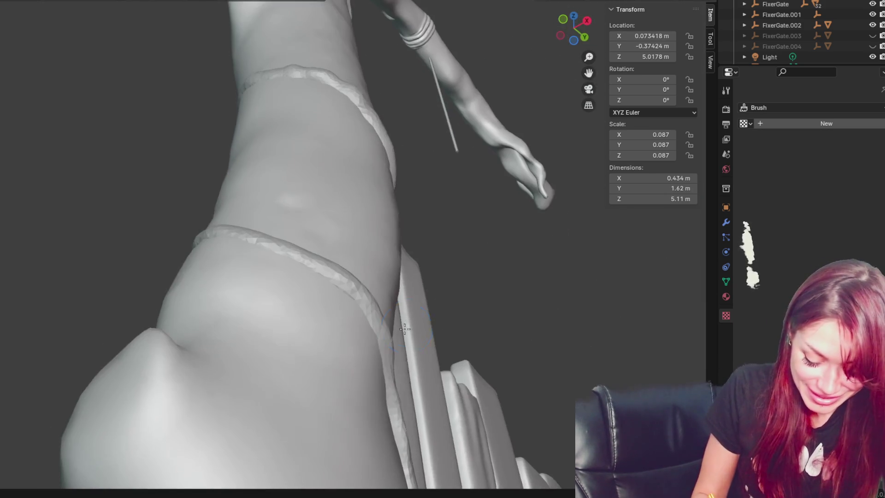
{"action": "middle_click_drag", "start_coordinate": [406, 307], "coordinate": [346, 92]}
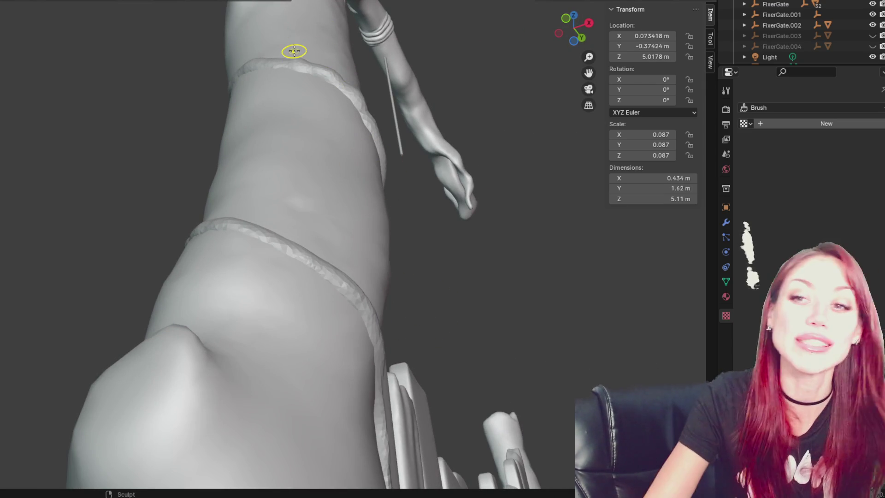
{"action": "mouse_move", "coordinate": [362, 5]}
{"action": "middle_mouse_down", "text": "ctrl"}
{"action": "mouse_move", "coordinate": [277, 119]}
{"action": "mouse_move", "coordinate": [258, 293]}
{"action": "middle_mouse_up", "text": "ctrl"}
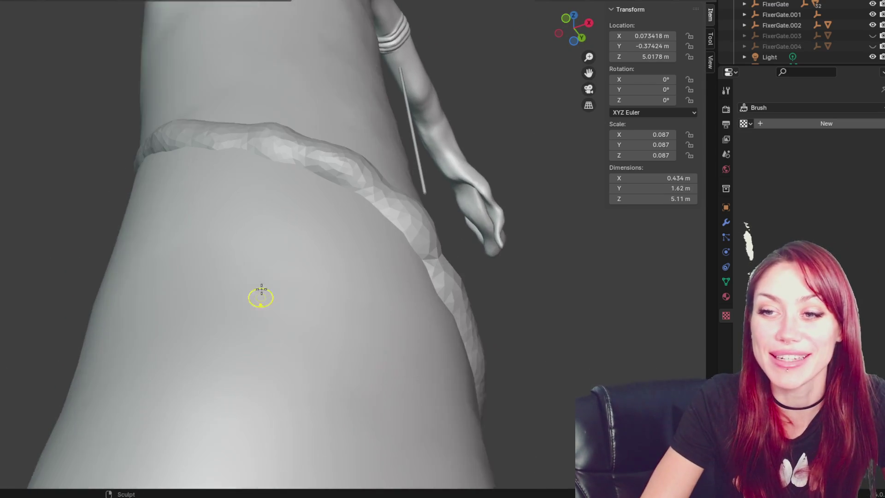
- Pull the vine's left part down and thicken it beside the gate planks
{"action": "mouse_move", "coordinate": [316, 148]}
{"action": "middle_mouse_down"}
{"action": "mouse_move", "coordinate": [312, 180]}
{"action": "mouse_move", "coordinate": [306, 139]}
{"action": "middle_mouse_up"}
{"action": "mouse_move", "coordinate": [390, 67]}
{"action": "middle_mouse_down"}
{"action": "mouse_move", "coordinate": [468, 35]}
{"action": "mouse_move", "coordinate": [264, 155]}
{"action": "middle_mouse_up"}
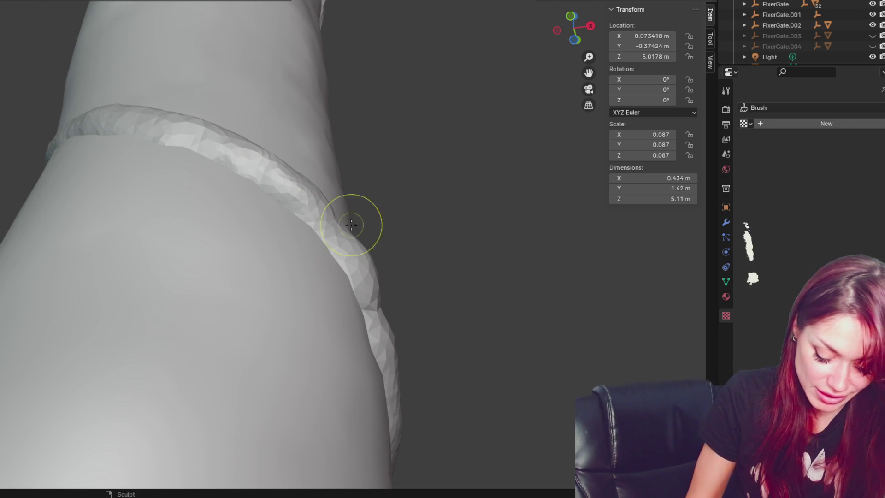
{"action": "middle_click_drag", "start_coordinate": [360, 227], "coordinate": [417, 280]}
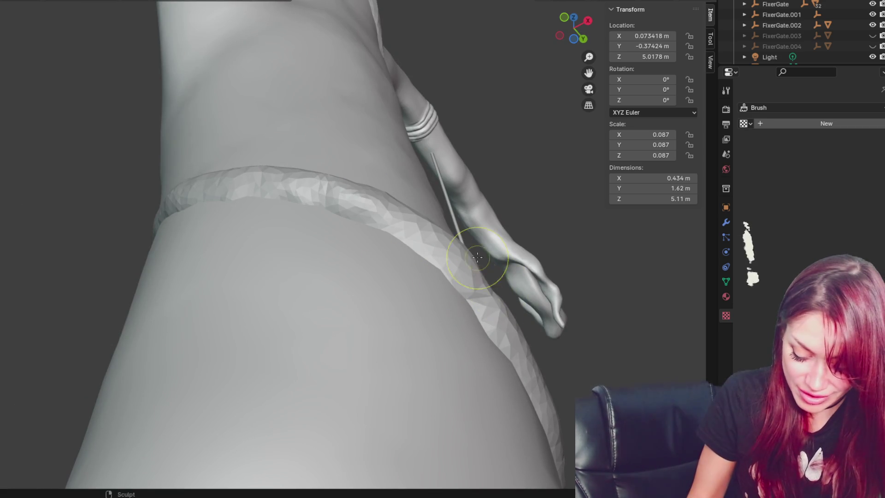
{"action": "mouse_move", "coordinate": [510, 322]}
{"action": "middle_mouse_down"}
{"action": "mouse_move", "coordinate": [469, 358]}
{"action": "mouse_move", "coordinate": [496, 356]}
{"action": "middle_mouse_up"}
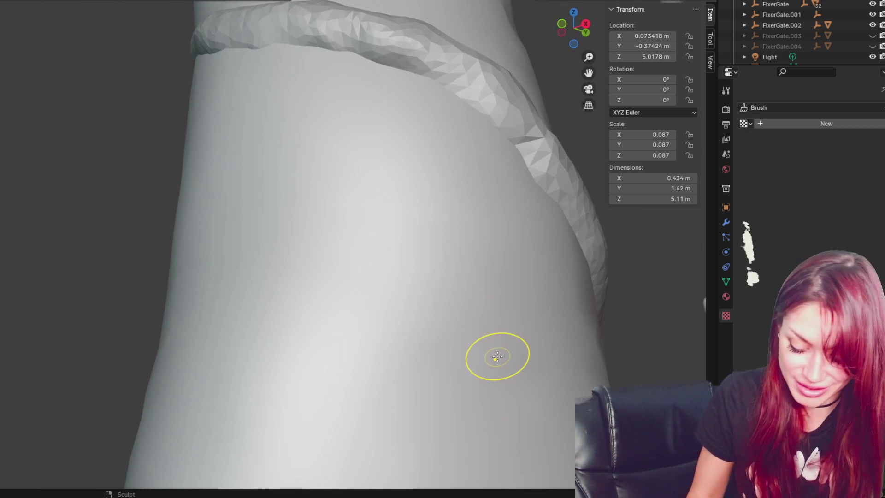
{"action": "mouse_move", "coordinate": [192, 136]}
{"action": "middle_mouse_down"}
{"action": "mouse_move", "coordinate": [145, 366]}
{"action": "mouse_move", "coordinate": [227, 174]}
{"action": "mouse_move", "coordinate": [322, 175]}
{"action": "mouse_move", "coordinate": [242, 188]}
{"action": "mouse_move", "coordinate": [160, 311]}
{"action": "middle_mouse_up"}
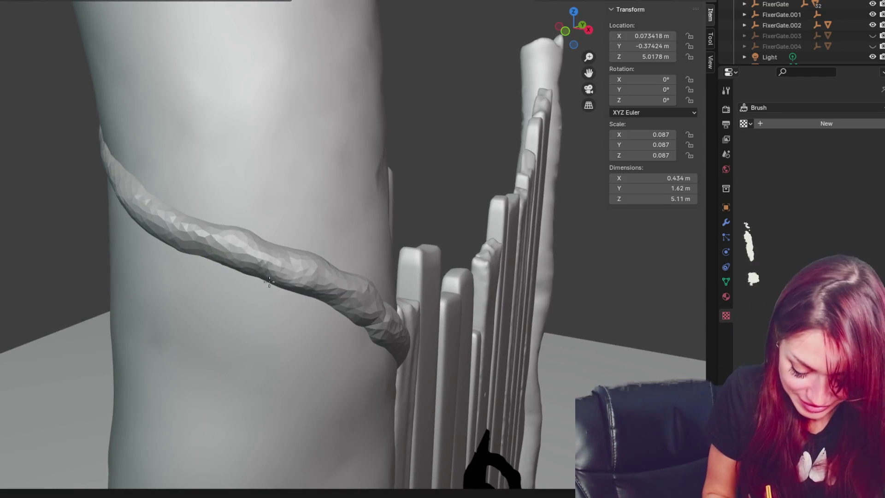
{"action": "left_click_drag", "start_coordinate": [186, 210], "coordinate": [167, 247]}
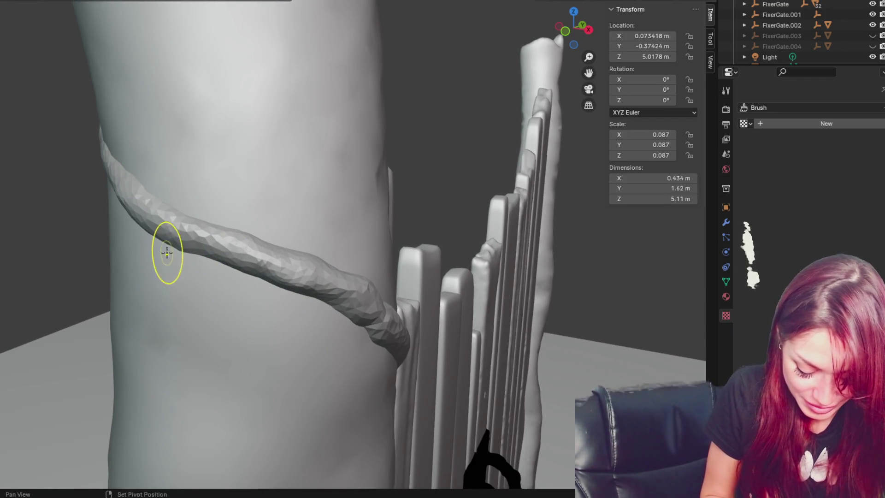
- Enlarge the brush, raise a slight bulge, and reshape the vine's lower-right part
{"action": "middle_click_drag", "start_coordinate": [336, 311], "coordinate": [316, 306]}
{"action": "key", "text": "f"}
{"action": "left_click", "coordinate": [276, 245]}
{"action": "middle_click_drag", "start_coordinate": [277, 246], "coordinate": [452, 323]}
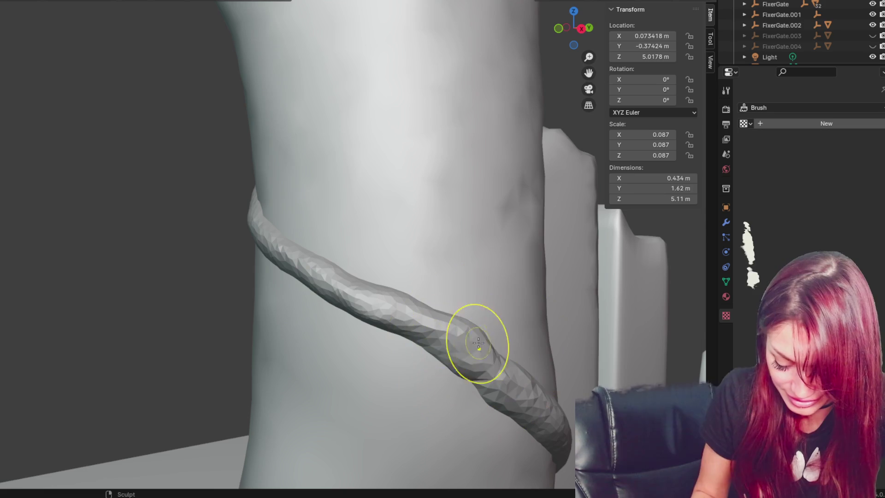
{"action": "left_click_drag", "start_coordinate": [467, 325], "coordinate": [445, 336]}
{"action": "key", "text": "f"}
{"action": "left_click", "coordinate": [372, 316]}
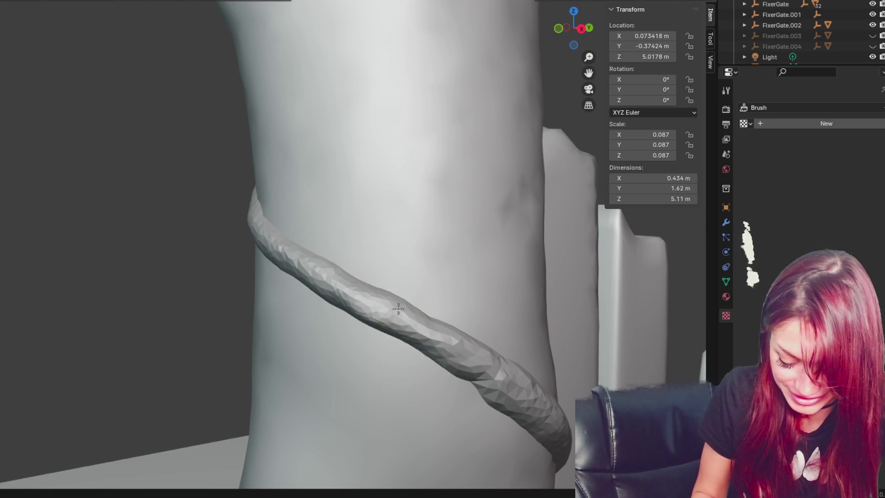
{"action": "mouse_move", "coordinate": [475, 375]}
{"action": "middle_mouse_down"}
{"action": "mouse_move", "coordinate": [504, 415]}
{"action": "mouse_move", "coordinate": [555, 434]}
{"action": "middle_mouse_up"}
{"action": "mouse_move", "coordinate": [554, 433]}
{"action": "left_mouse_down"}
{"action": "mouse_move", "coordinate": [502, 415]}
{"action": "mouse_move", "coordinate": [539, 438]}
{"action": "mouse_move", "coordinate": [470, 376]}
{"action": "mouse_move", "coordinate": [558, 447]}
{"action": "left_mouse_up"}
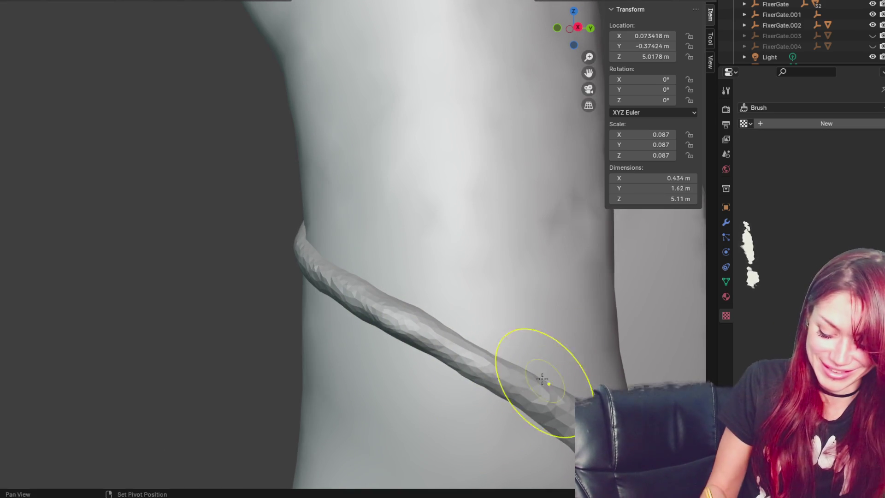
- Move the view up the trunk toward the gate planks and invert the brush with Ctrl
{"action": "mouse_move", "coordinate": [524, 341]}
{"action": "middle_mouse_down", "text": "shift"}
{"action": "mouse_move", "coordinate": [436, 125]}
{"action": "mouse_move", "coordinate": [461, 152]}
{"action": "mouse_move", "coordinate": [425, 184]}
{"action": "mouse_move", "coordinate": [316, 113]}
{"action": "middle_mouse_up", "text": "shift"}
{"action": "middle_click_drag", "start_coordinate": [360, 253], "coordinate": [396, 274]}
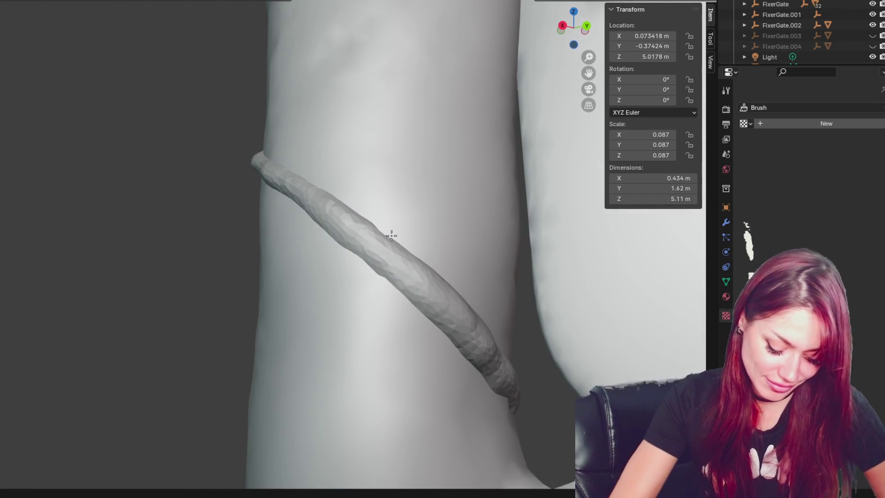
{"action": "mouse_move", "coordinate": [339, 216]}
{"action": "middle_mouse_down"}
{"action": "mouse_move", "coordinate": [316, 213]}
{"action": "mouse_move", "coordinate": [138, 109]}
{"action": "middle_mouse_up"}
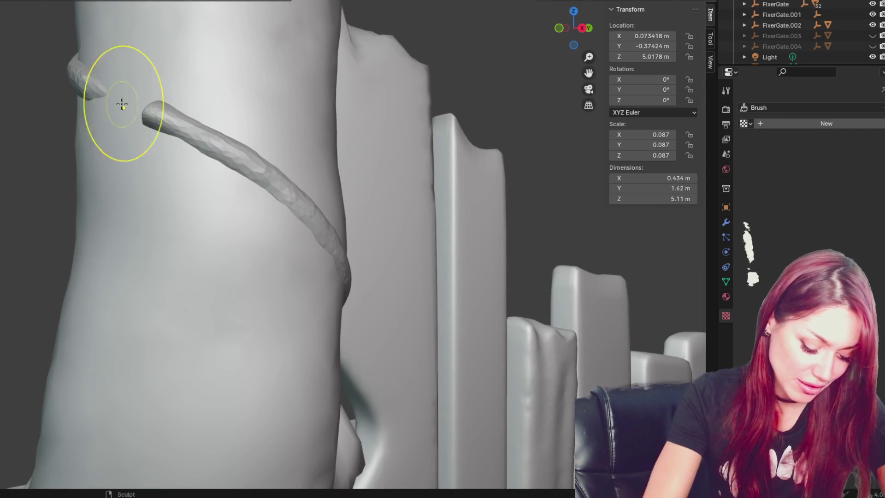
{"action": "key", "text": "ctrl"}
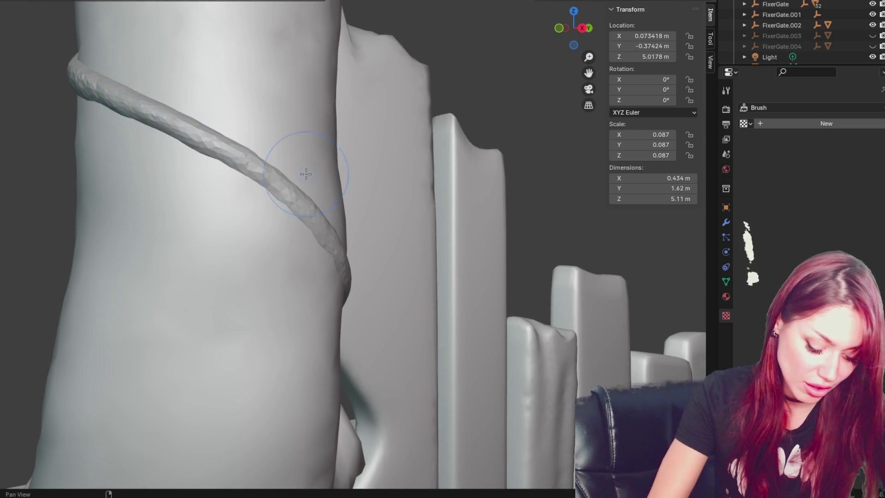
- Lightly sculpt the vine's surface on the near side of the trunk
{"action": "middle_click_drag", "start_coordinate": [146, 105], "coordinate": [276, 178]}
{"action": "middle_click_drag", "start_coordinate": [336, 214], "coordinate": [323, 207]}
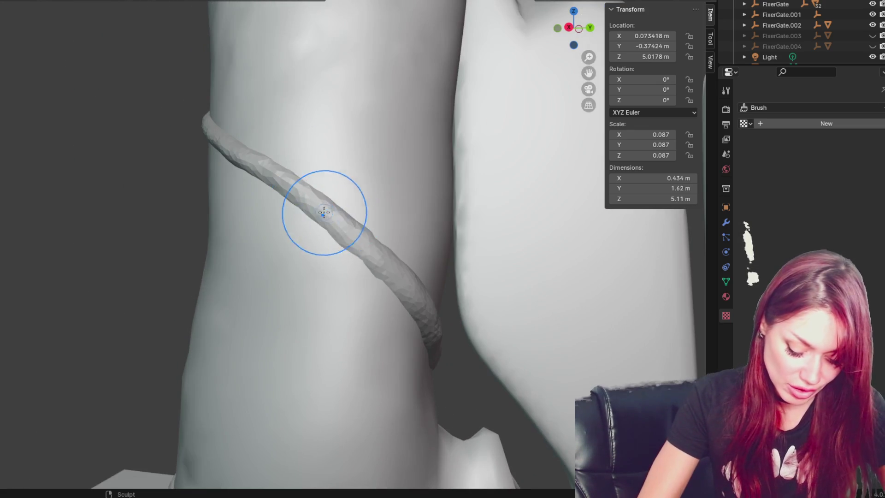
{"action": "middle_click_drag", "start_coordinate": [375, 247], "coordinate": [376, 250]}
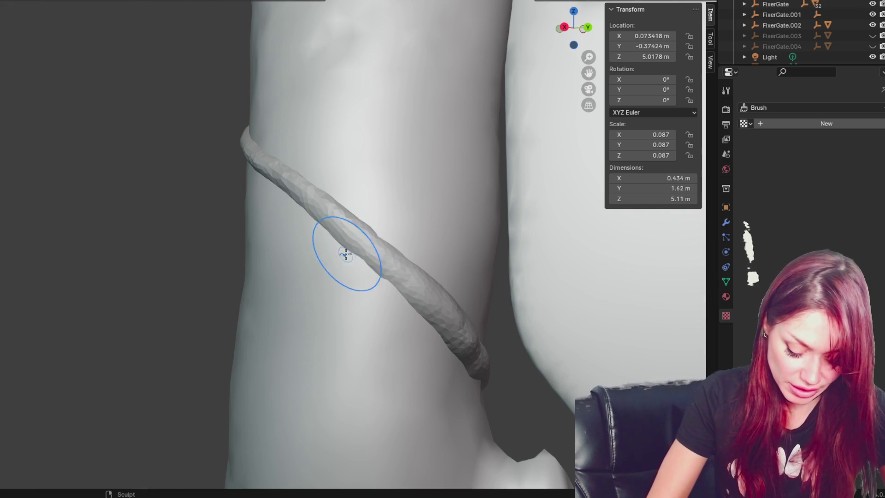
{"action": "middle_click_drag", "start_coordinate": [316, 204], "coordinate": [311, 223]}
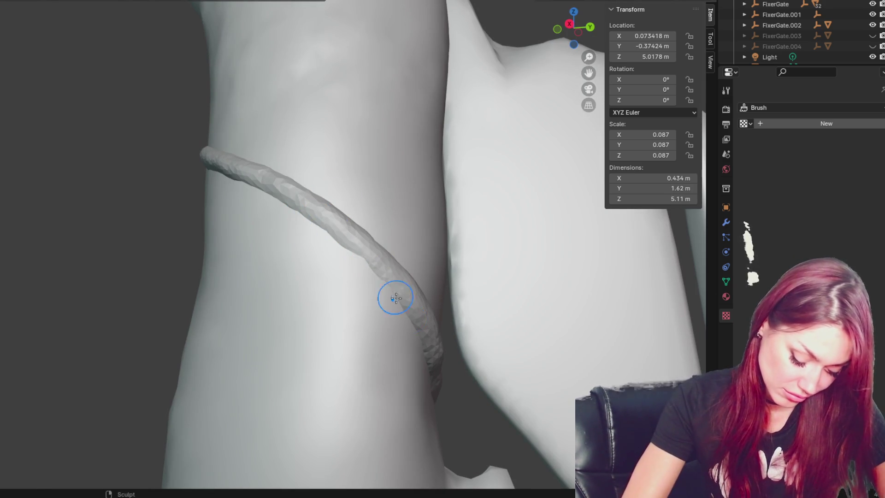
{"action": "middle_click_drag", "start_coordinate": [396, 296], "coordinate": [381, 297]}
{"action": "left_click_drag", "start_coordinate": [381, 297], "coordinate": [446, 290]}
- Reshape the vine and pull it left so it hugs the bark beside the fence post
{"action": "middle_click_drag", "start_coordinate": [496, 315], "coordinate": [435, 279]}
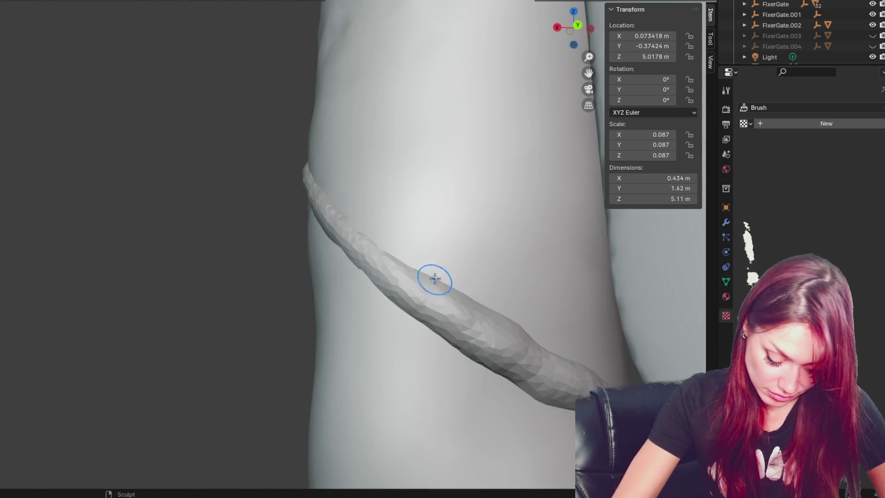
{"action": "middle_click_drag", "start_coordinate": [533, 350], "coordinate": [526, 369]}
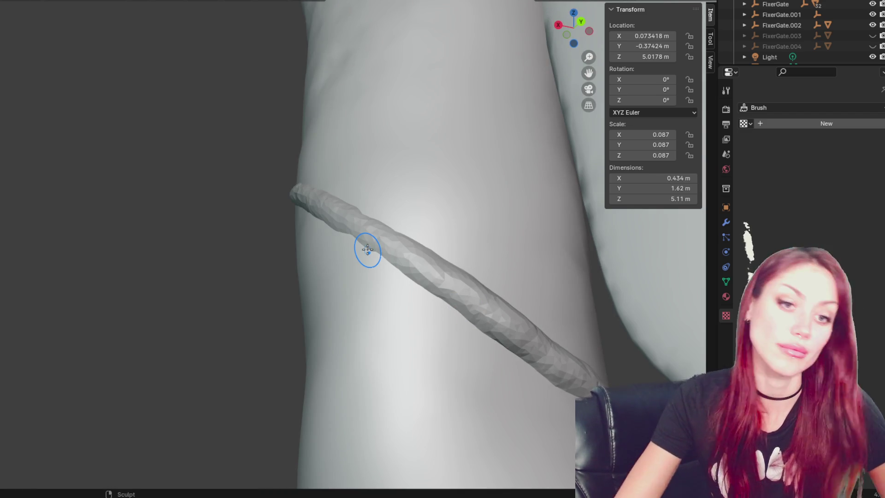
{"action": "mouse_move", "coordinate": [367, 249]}
{"action": "middle_mouse_down"}
{"action": "mouse_move", "coordinate": [229, 184]}
{"action": "mouse_move", "coordinate": [527, 248]}
{"action": "mouse_move", "coordinate": [527, 306]}
{"action": "mouse_move", "coordinate": [451, 148]}
{"action": "mouse_move", "coordinate": [259, 155]}
{"action": "middle_mouse_up"}
{"action": "mouse_move", "coordinate": [361, 305]}
{"action": "left_mouse_down"}
{"action": "mouse_move", "coordinate": [307, 316]}
{"action": "mouse_move", "coordinate": [316, 284]}
{"action": "left_mouse_up"}
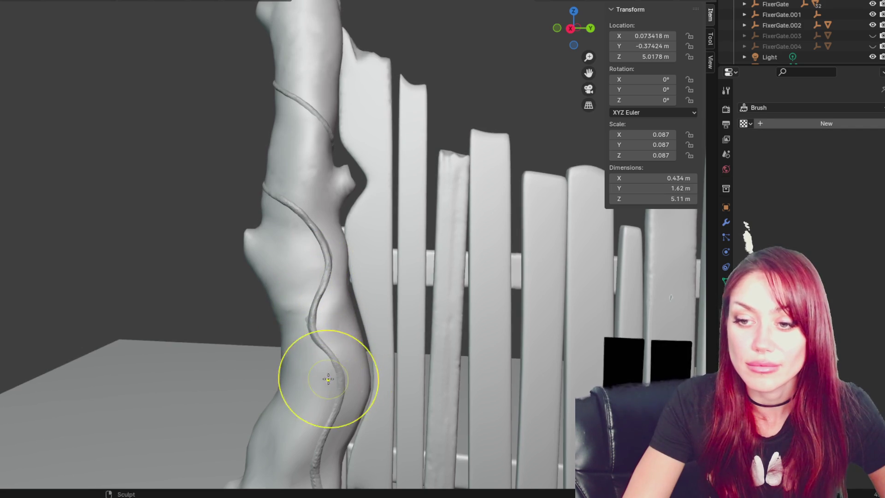
- Zoom out and pan to frame the whole post and fence
{"action": "mouse_move", "coordinate": [375, 414]}
{"action": "middle_mouse_down", "text": "shift"}
{"action": "mouse_move", "coordinate": [359, 345]}
{"action": "mouse_move", "coordinate": [378, 314]}
{"action": "middle_mouse_up", "text": "shift"}
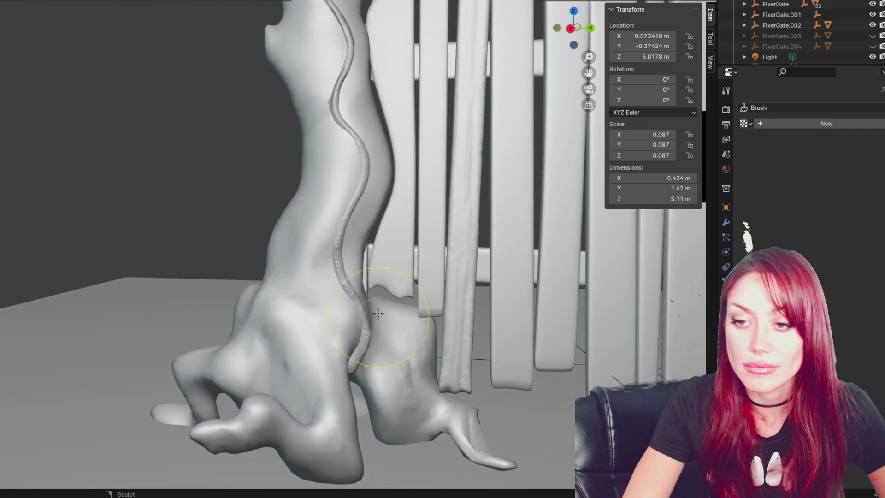
{"action": "scroll", "coordinate": [355, 354], "scroll_direction": "down", "scroll_amount": 3}
{"action": "middle_click_drag", "start_coordinate": [318, 96], "coordinate": [272, 316], "text": "shift"}
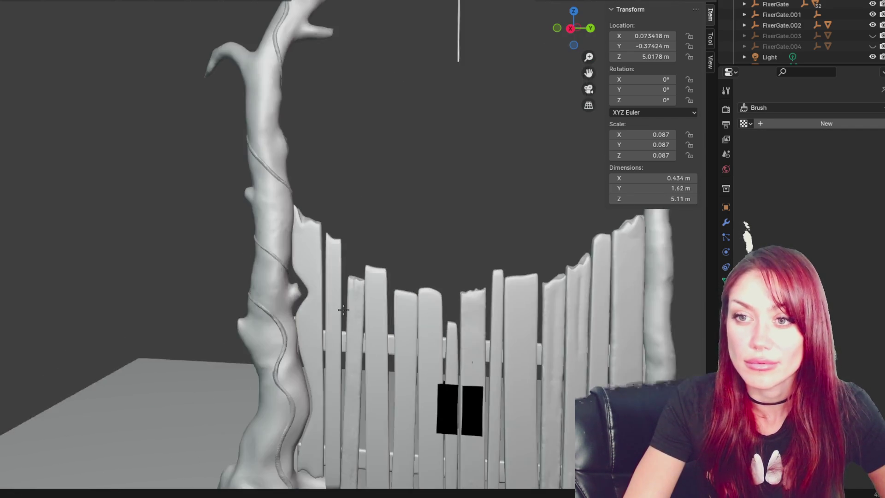
{"action": "scroll", "coordinate": [279, 320], "scroll_direction": "down", "scroll_amount": 5}
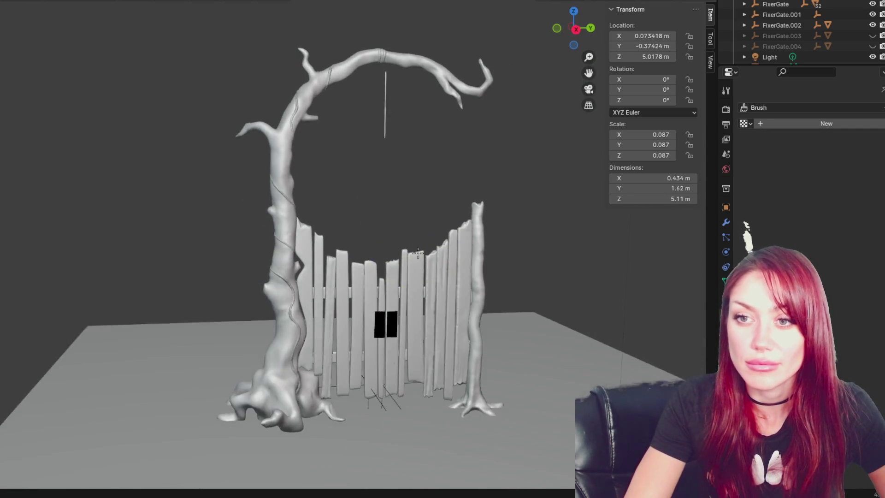
{"action": "scroll", "coordinate": [283, 234], "scroll_direction": "up", "scroll_amount": 6}
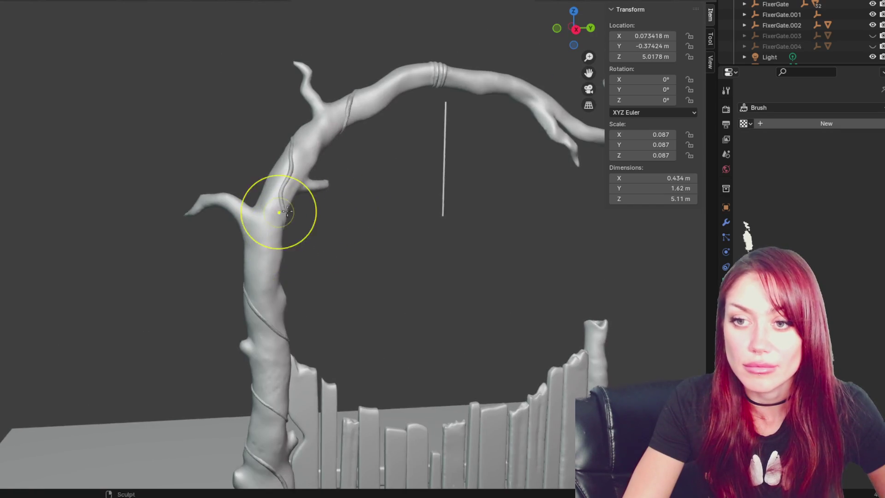
- Sculpt the trunk beside the upper vine, then centre the whole gate in a front view
{"action": "middle_click_drag", "start_coordinate": [276, 208], "coordinate": [282, 202]}
{"action": "left_click_drag", "start_coordinate": [258, 221], "coordinate": [248, 179]}
{"action": "mouse_move", "coordinate": [250, 182]}
{"action": "middle_mouse_down"}
{"action": "mouse_move", "coordinate": [330, 189]}
{"action": "mouse_move", "coordinate": [292, 198]}
{"action": "middle_mouse_up"}
{"action": "left_click_drag", "start_coordinate": [293, 197], "coordinate": [301, 178]}
{"action": "mouse_move", "coordinate": [352, 166]}
{"action": "middle_mouse_down"}
{"action": "mouse_move", "coordinate": [351, 224]}
{"action": "mouse_move", "coordinate": [352, 191]}
{"action": "middle_mouse_up"}
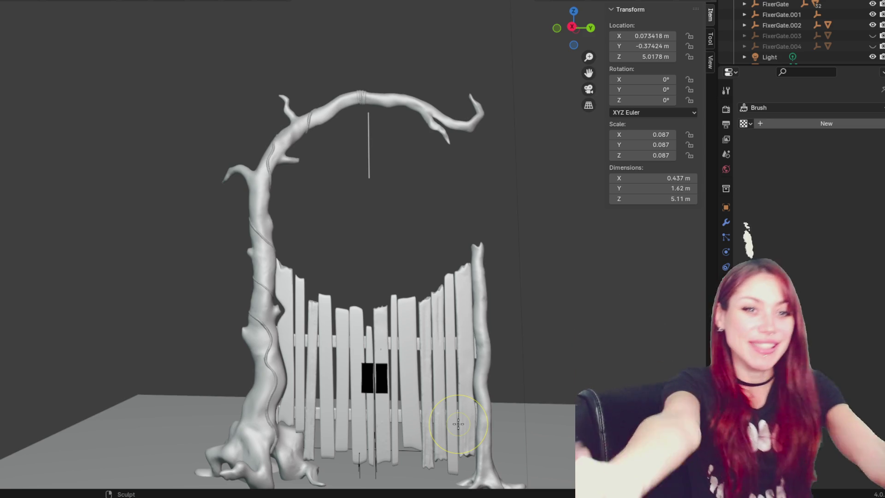
{"action": "middle_click_drag", "start_coordinate": [458, 424], "coordinate": [417, 373], "text": "shift"}
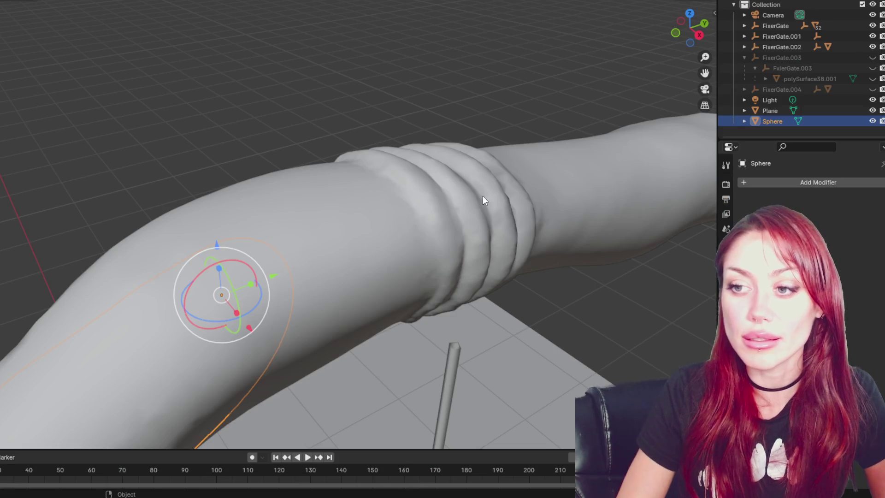
- Select the tree arch and Sphere objects and export them as gate tree.fbx to the Desktop
{"action": "left_click", "coordinate": [482, 195]}
{"action": "scroll", "coordinate": [475, 207], "scroll_direction": "down", "scroll_amount": 4}
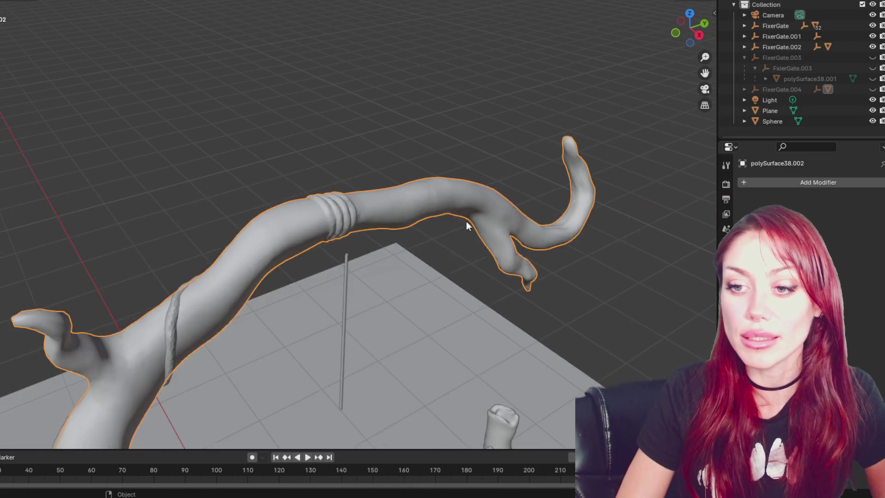
{"action": "scroll", "coordinate": [129, 278], "scroll_direction": "up", "scroll_amount": 2}
{"action": "left_click", "coordinate": [146, 293], "text": "shift"}
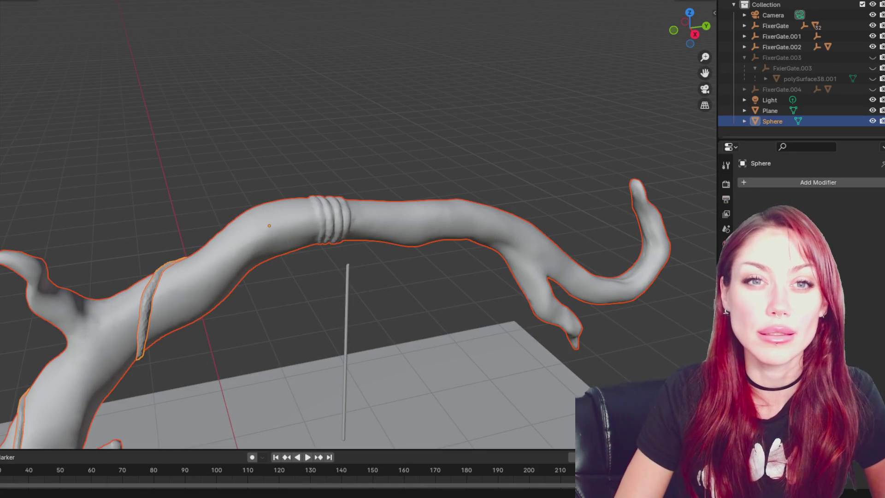
{"action": "left_click", "coordinate": [76, 222]}
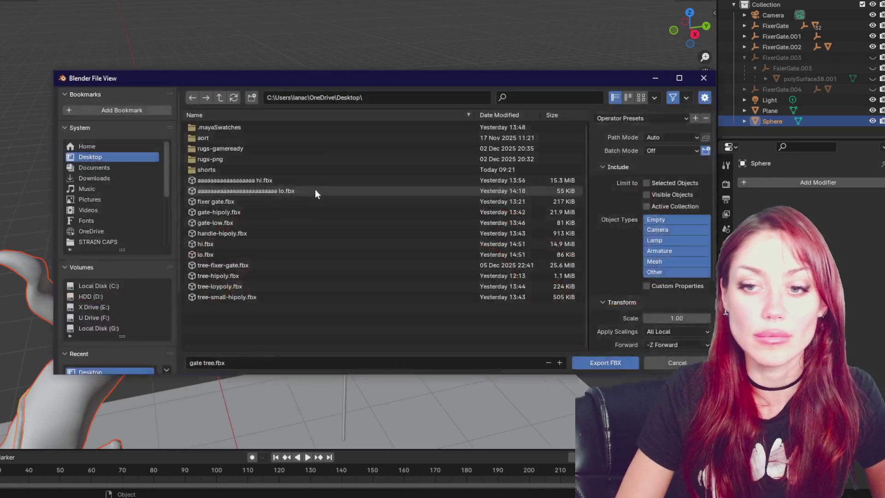
{"action": "key", "text": "Return"}
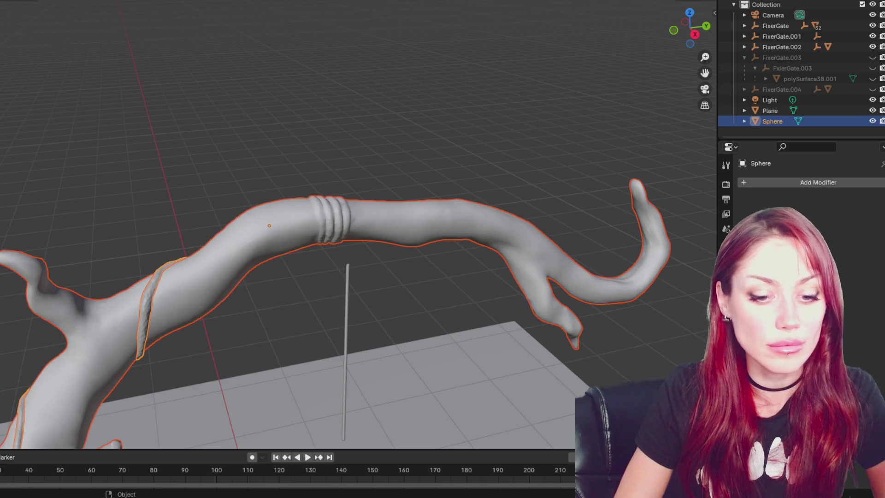
{"action": "key", "text": "super"}
{"action": "key", "text": "Escape"}
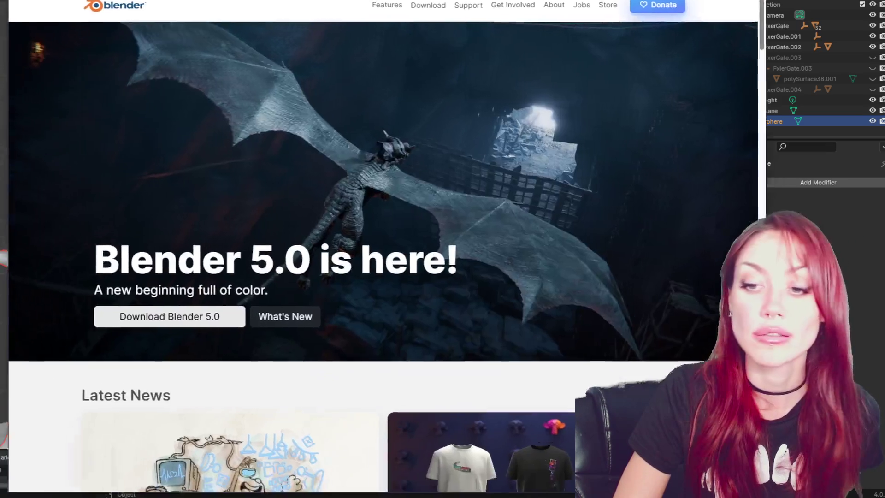
- Open the Blender 5.0 release notes from the homepage's What's New link
{"action": "scroll", "coordinate": [531, 164], "scroll_direction": "down", "scroll_amount": 1}
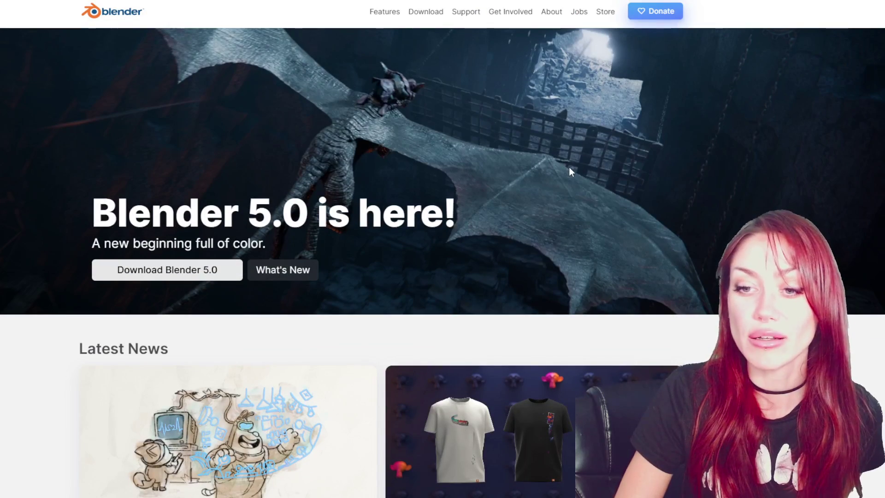
{"action": "scroll", "coordinate": [682, 208], "scroll_direction": "up", "scroll_amount": 1}
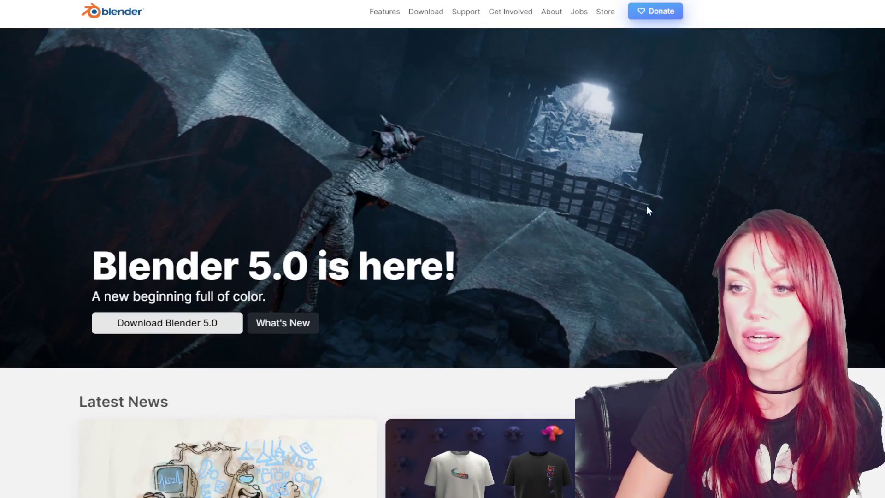
{"action": "left_click", "coordinate": [311, 326]}
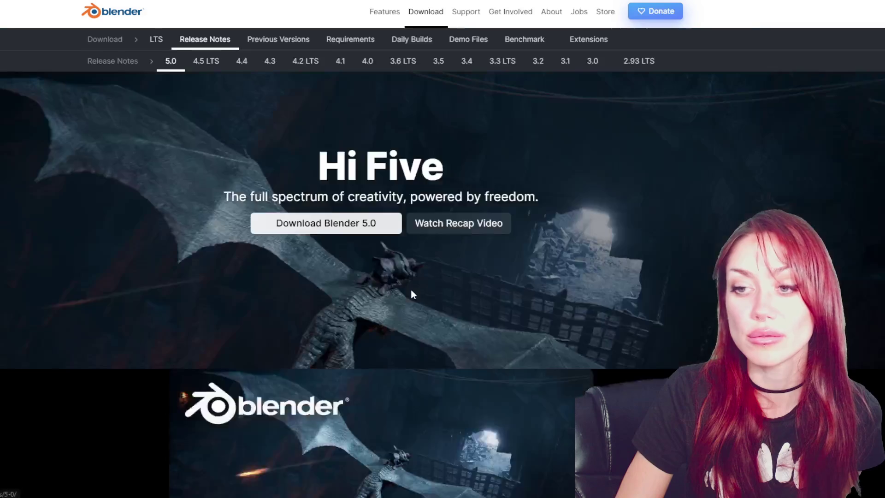
- Play the opening of the What's New recap video, then pause it
{"action": "scroll", "coordinate": [695, 261], "scroll_direction": "down", "scroll_amount": 10}
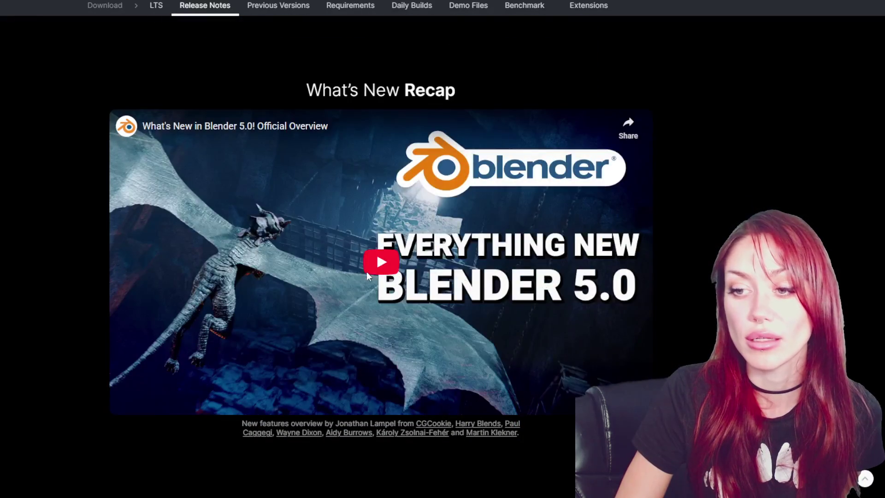
{"action": "left_click", "coordinate": [381, 262]}
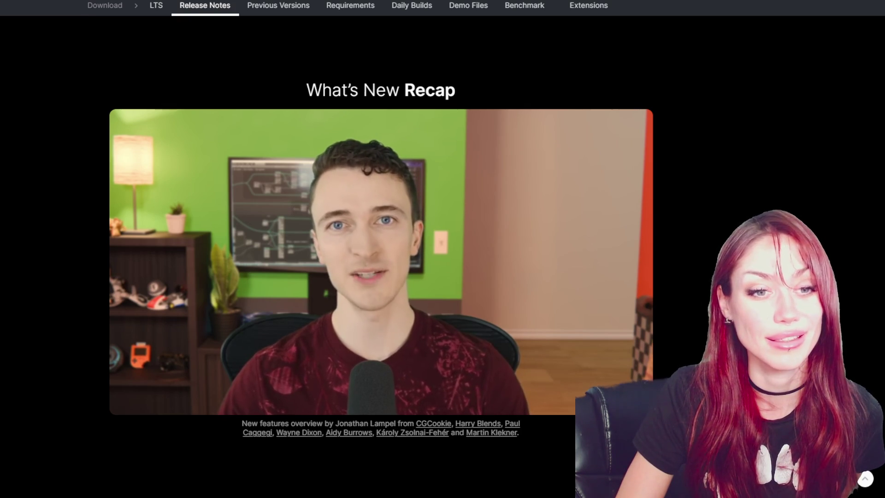
{"action": "mouse_move", "coordinate": [609, 219]}
{"action": "left_click", "coordinate": [549, 262]}
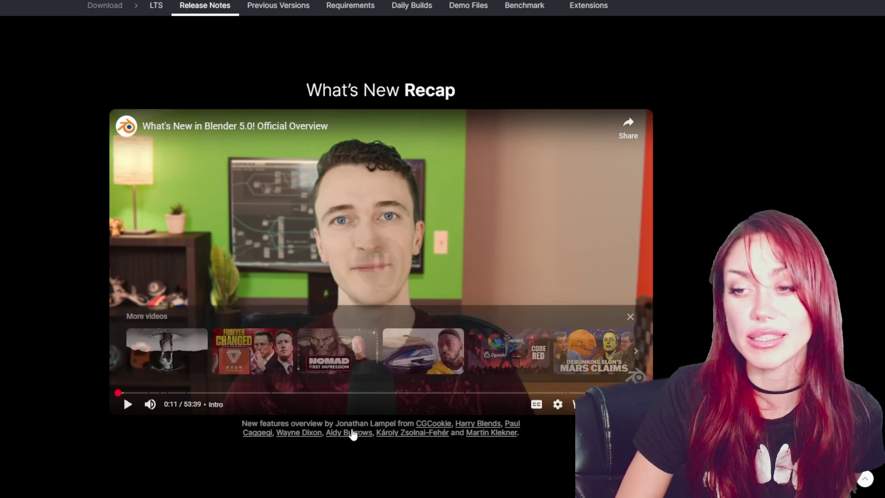
{"action": "scroll", "coordinate": [324, 283], "scroll_direction": "down", "scroll_amount": 10}
- Scroll through the opening colour-management sections down to the Rec.2020 kettle comparison
{"action": "scroll", "coordinate": [330, 233], "scroll_direction": "down", "scroll_amount": 9}
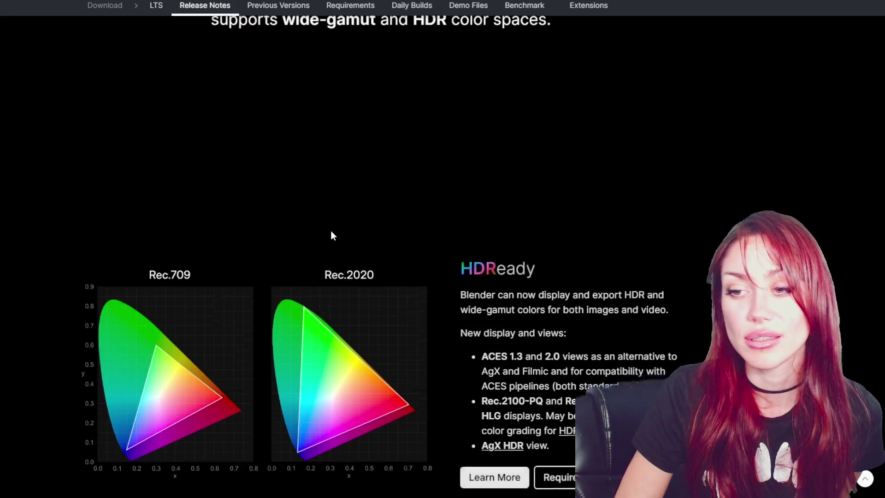
{"action": "scroll", "coordinate": [340, 260], "scroll_direction": "up", "scroll_amount": 7}
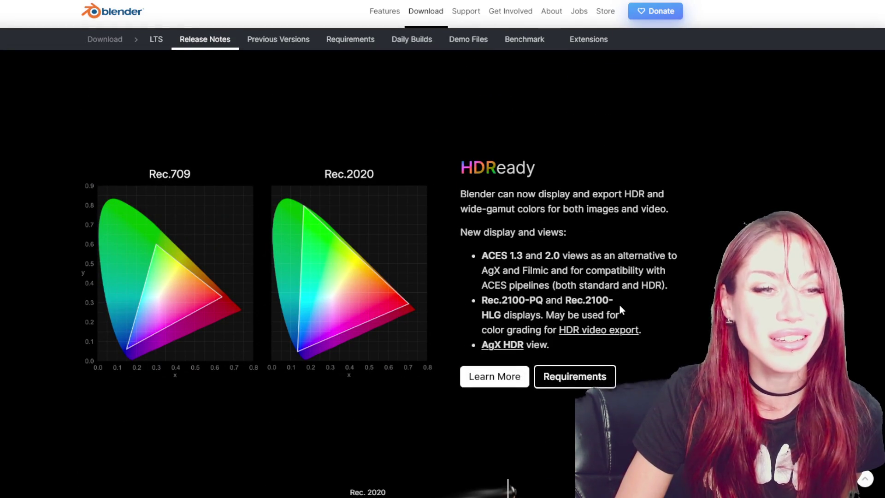
{"action": "scroll", "coordinate": [484, 208], "scroll_direction": "down", "scroll_amount": 2}
{"action": "scroll", "coordinate": [480, 208], "scroll_direction": "up", "scroll_amount": 15}
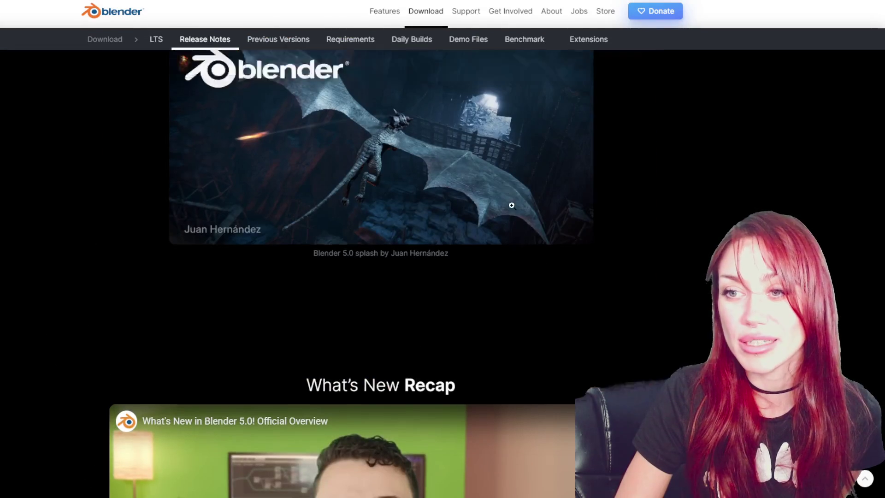
{"action": "scroll", "coordinate": [482, 208], "scroll_direction": "down", "scroll_amount": 15}
{"action": "scroll", "coordinate": [540, 271], "scroll_direction": "down", "scroll_amount": 3}
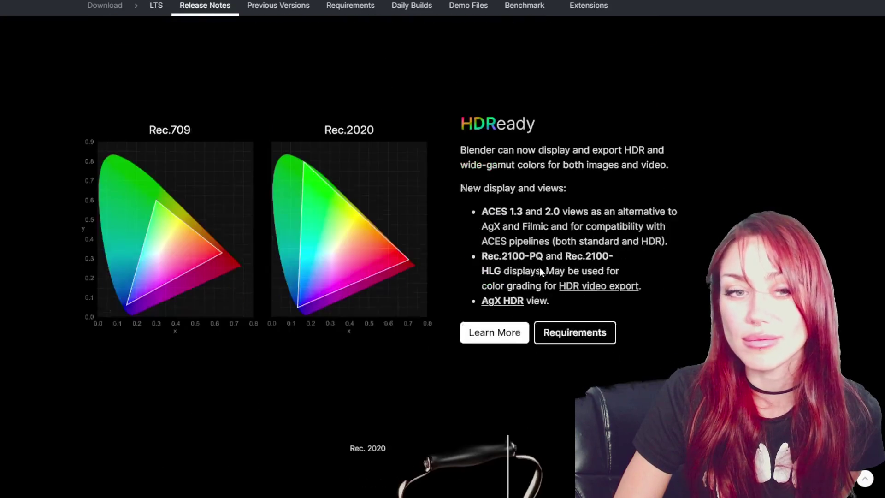
{"action": "scroll", "coordinate": [574, 230], "scroll_direction": "up", "scroll_amount": 6}
{"action": "scroll", "coordinate": [574, 224], "scroll_direction": "up", "scroll_amount": 2}
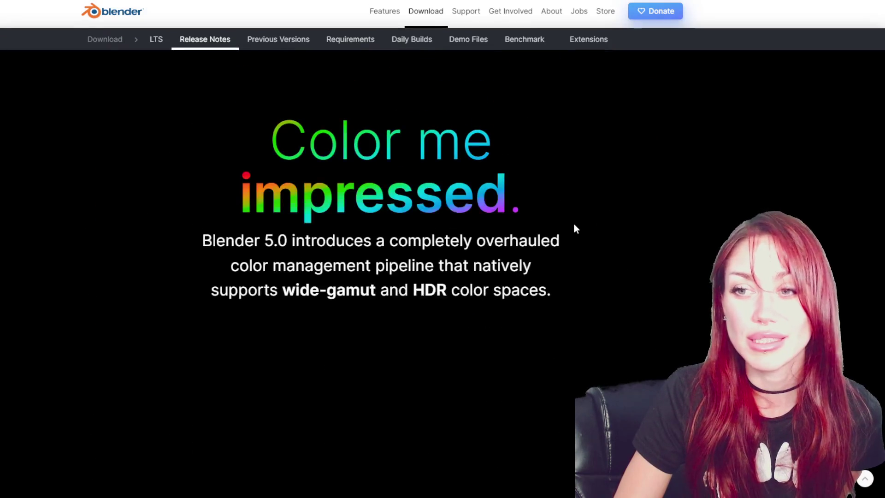
{"action": "scroll", "coordinate": [574, 224], "scroll_direction": "down", "scroll_amount": 2}
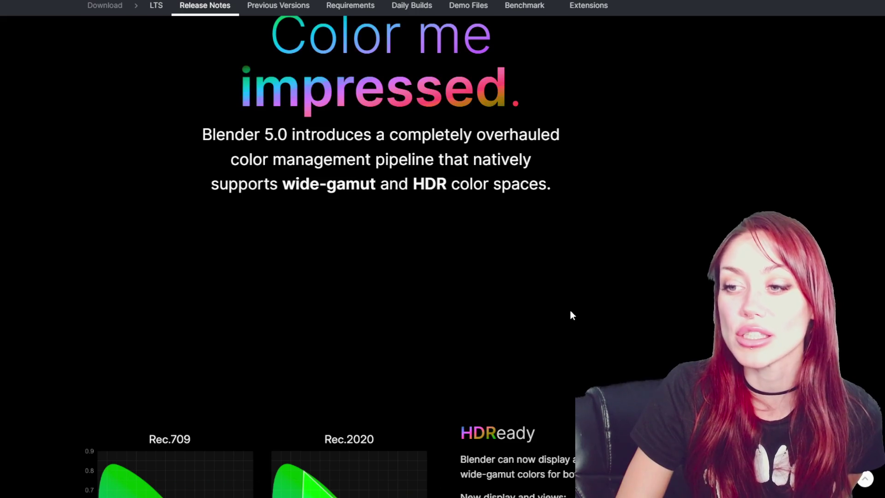
{"action": "scroll", "coordinate": [543, 287], "scroll_direction": "down", "scroll_amount": 4}
{"action": "scroll", "coordinate": [543, 287], "scroll_direction": "down", "scroll_amount": 3}
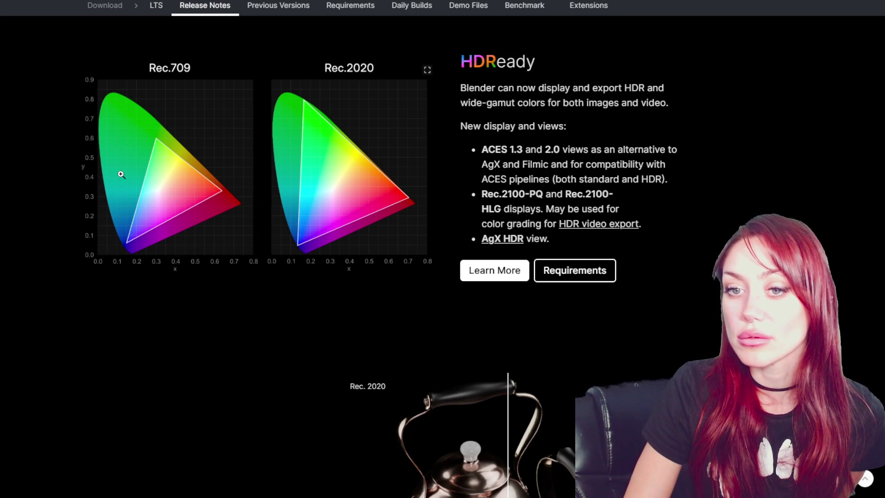
{"action": "scroll", "coordinate": [373, 192], "scroll_direction": "down", "scroll_amount": 8}
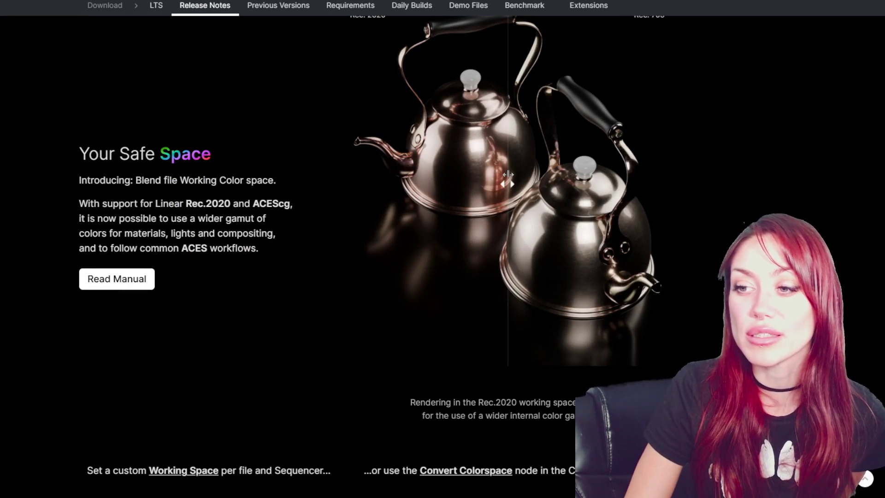
- Sweep the kettle comparison slider, then read past ACES and OpenColorIO to the Sky Texture section
{"action": "mouse_move", "coordinate": [507, 184]}
{"action": "left_mouse_down"}
{"action": "mouse_move", "coordinate": [741, 200]}
{"action": "mouse_move", "coordinate": [207, 186]}
{"action": "mouse_move", "coordinate": [839, 198]}
{"action": "mouse_move", "coordinate": [26, 200]}
{"action": "mouse_move", "coordinate": [875, 155]}
{"action": "mouse_move", "coordinate": [178, 192]}
{"action": "mouse_move", "coordinate": [830, 204]}
{"action": "mouse_move", "coordinate": [866, 194]}
{"action": "mouse_move", "coordinate": [701, 170]}
{"action": "mouse_move", "coordinate": [15, 152]}
{"action": "mouse_move", "coordinate": [591, 146]}
{"action": "mouse_move", "coordinate": [719, 180]}
{"action": "mouse_move", "coordinate": [287, 168]}
{"action": "mouse_move", "coordinate": [654, 183]}
{"action": "mouse_move", "coordinate": [370, 178]}
{"action": "mouse_move", "coordinate": [328, 174]}
{"action": "mouse_move", "coordinate": [769, 184]}
{"action": "mouse_move", "coordinate": [290, 160]}
{"action": "mouse_move", "coordinate": [432, 184]}
{"action": "mouse_move", "coordinate": [739, 182]}
{"action": "mouse_move", "coordinate": [342, 177]}
{"action": "mouse_move", "coordinate": [718, 167]}
{"action": "left_mouse_up"}
{"action": "scroll", "coordinate": [370, 156], "scroll_direction": "down", "scroll_amount": 3}
{"action": "scroll", "coordinate": [370, 156], "scroll_direction": "down", "scroll_amount": 5}
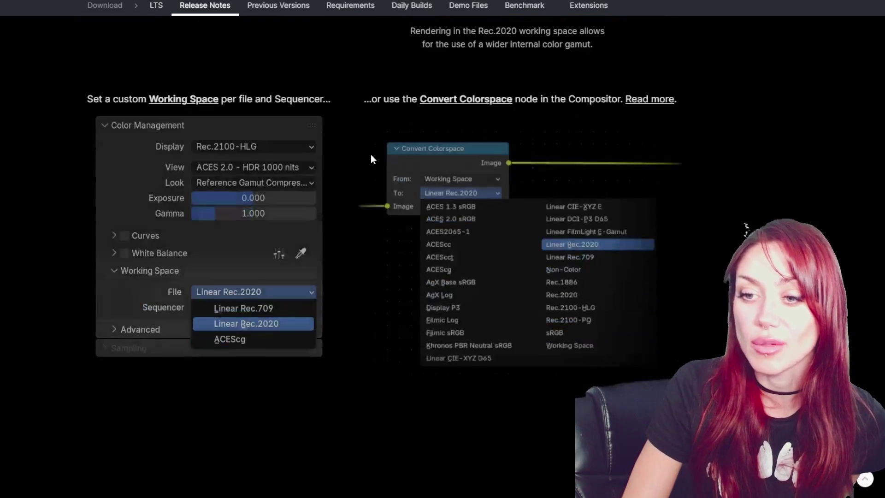
{"action": "scroll", "coordinate": [370, 155], "scroll_direction": "down", "scroll_amount": 1}
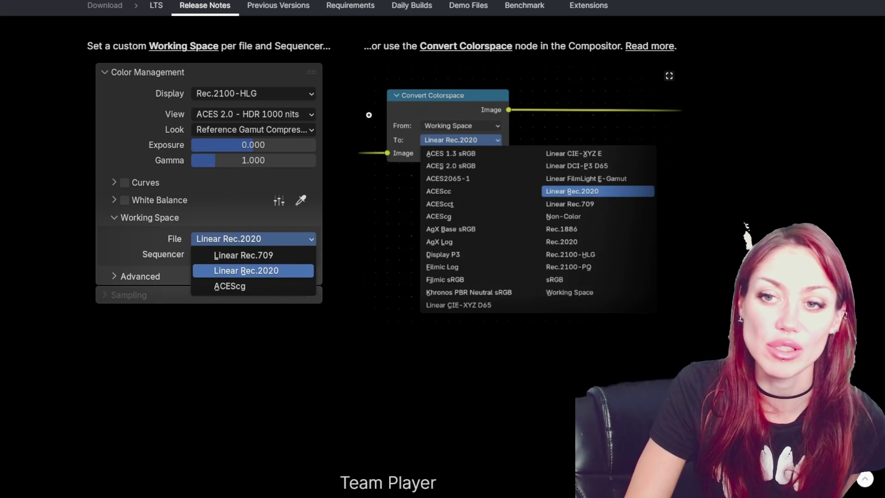
{"action": "scroll", "coordinate": [356, 221], "scroll_direction": "down", "scroll_amount": 5}
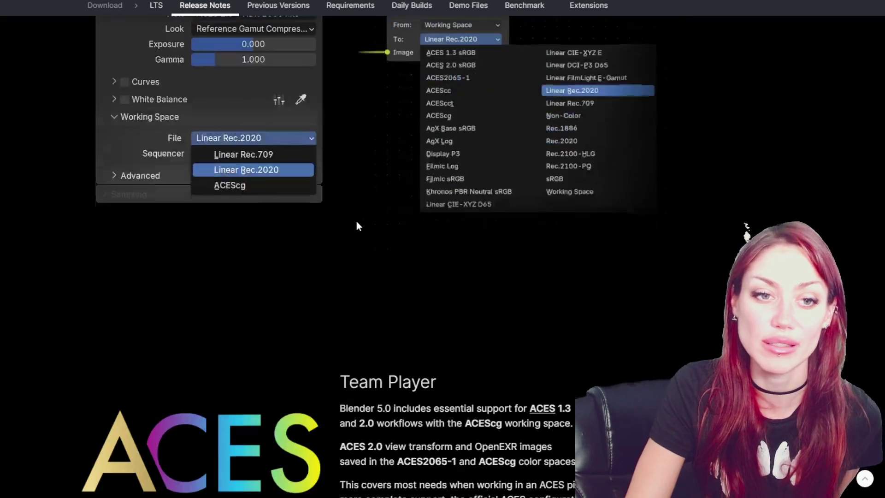
{"action": "scroll", "coordinate": [368, 203], "scroll_direction": "down", "scroll_amount": 2}
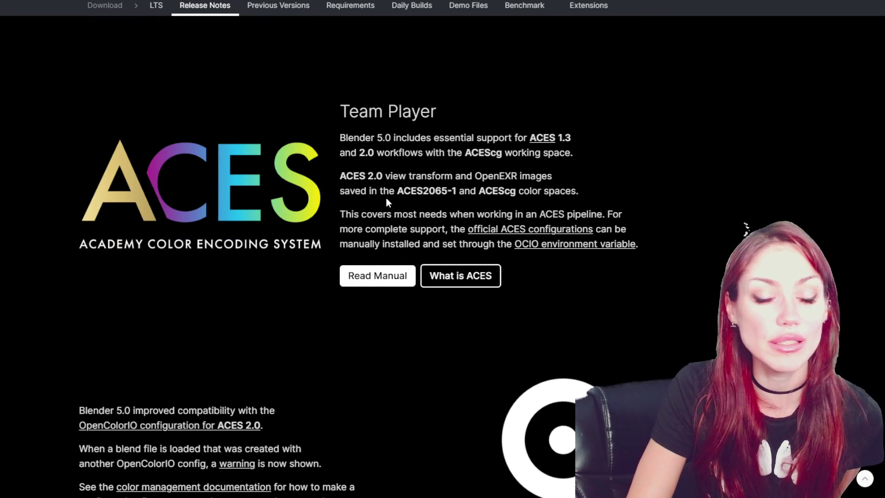
{"action": "scroll", "coordinate": [386, 198], "scroll_direction": "down", "scroll_amount": 1}
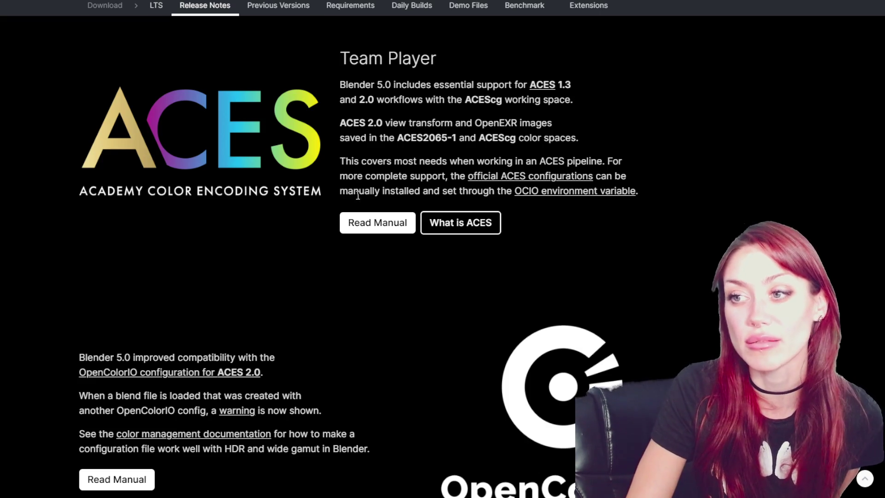
{"action": "scroll", "coordinate": [294, 152], "scroll_direction": "down", "scroll_amount": 4}
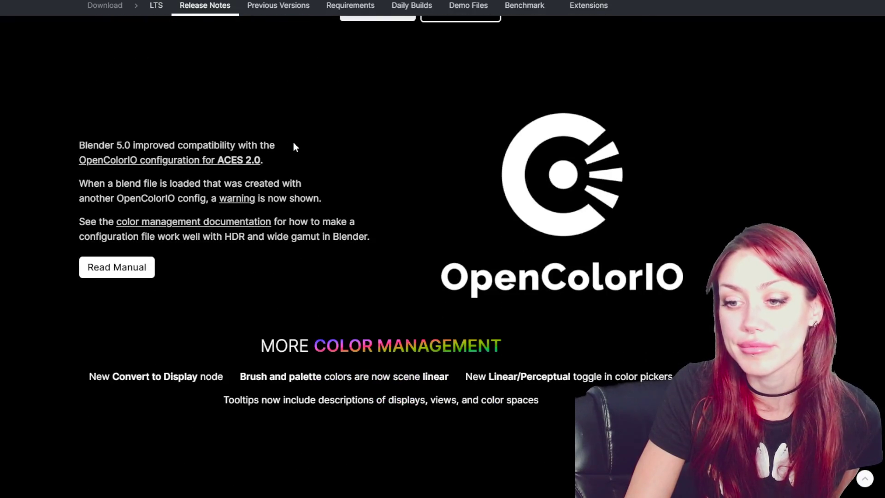
{"action": "scroll", "coordinate": [336, 202], "scroll_direction": "up", "scroll_amount": 5}
{"action": "scroll", "coordinate": [336, 202], "scroll_direction": "down", "scroll_amount": 4}
{"action": "scroll", "coordinate": [337, 201], "scroll_direction": "down", "scroll_amount": 10}
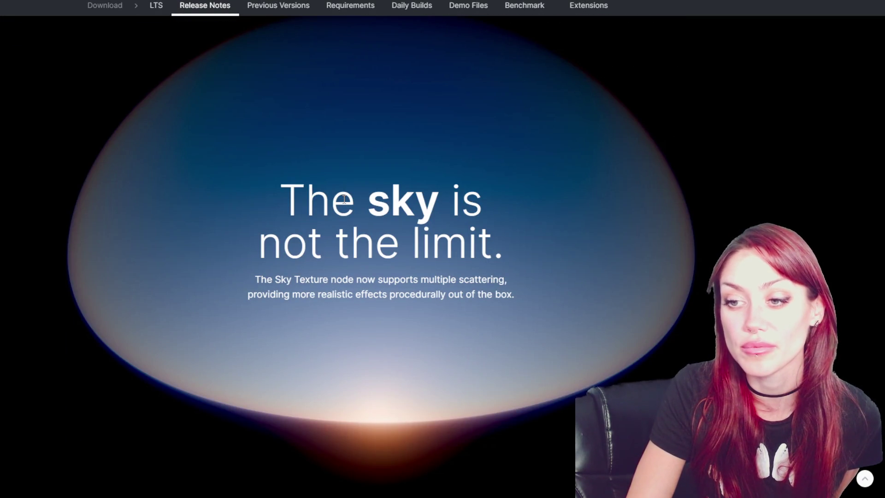
- Drag the bathroom slider both ways to compare Single versus Multiple Scattering sky renders
{"action": "scroll", "coordinate": [345, 200], "scroll_direction": "down", "scroll_amount": 2}
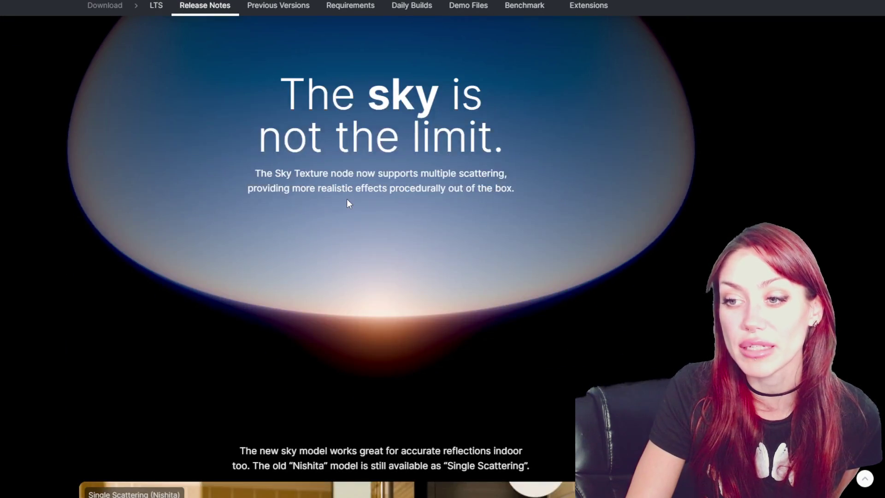
{"action": "scroll", "coordinate": [348, 202], "scroll_direction": "down", "scroll_amount": 7}
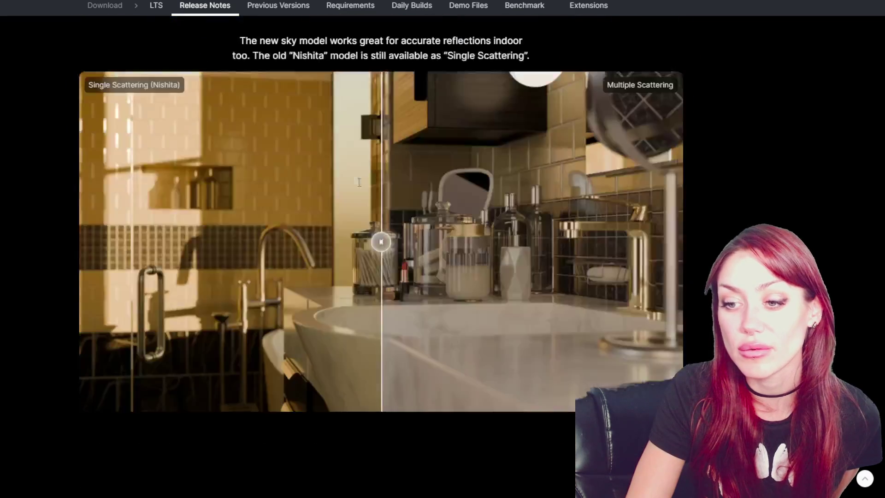
{"action": "mouse_move", "coordinate": [396, 194]}
{"action": "left_mouse_down"}
{"action": "mouse_move", "coordinate": [438, 203]}
{"action": "mouse_move", "coordinate": [713, 205]}
{"action": "mouse_move", "coordinate": [45, 209]}
{"action": "mouse_move", "coordinate": [828, 205]}
{"action": "mouse_move", "coordinate": [62, 200]}
{"action": "left_mouse_up"}
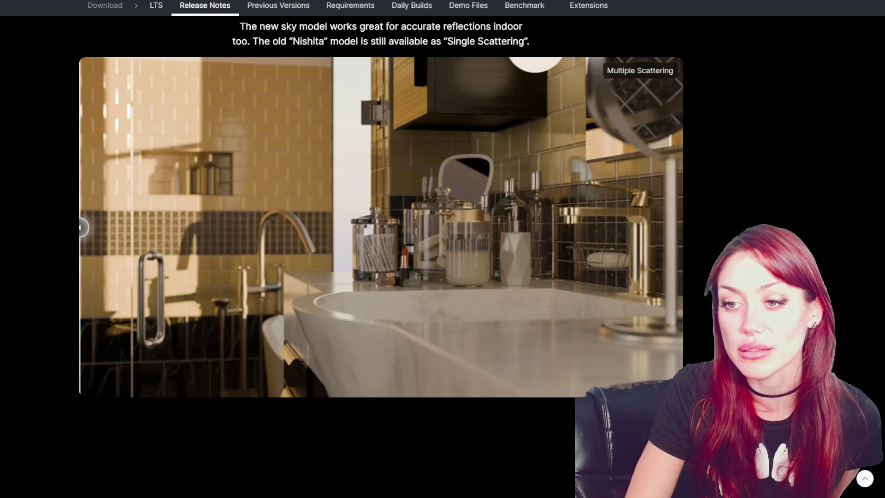
{"action": "scroll", "coordinate": [381, 230], "scroll_direction": "up", "scroll_amount": 1}
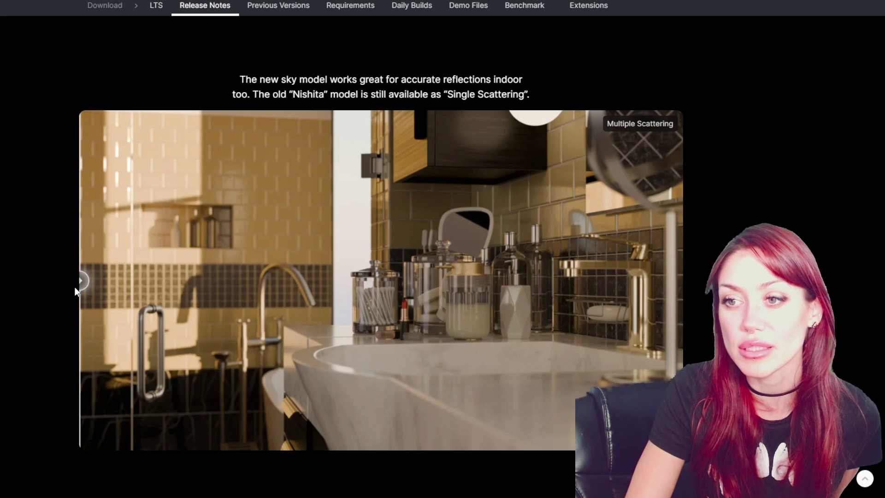
{"action": "left_click_drag", "start_coordinate": [80, 281], "coordinate": [680, 281]}
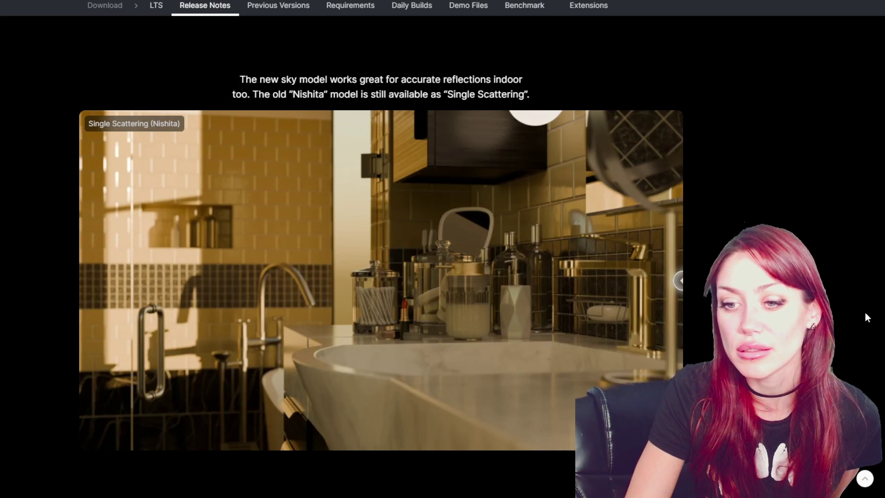
{"action": "left_click_drag", "start_coordinate": [678, 280], "coordinate": [79, 295]}
- Scroll on to the Night & Day section with the animated sunset sky
{"action": "scroll", "coordinate": [18, 342], "scroll_direction": "up", "scroll_amount": 1}
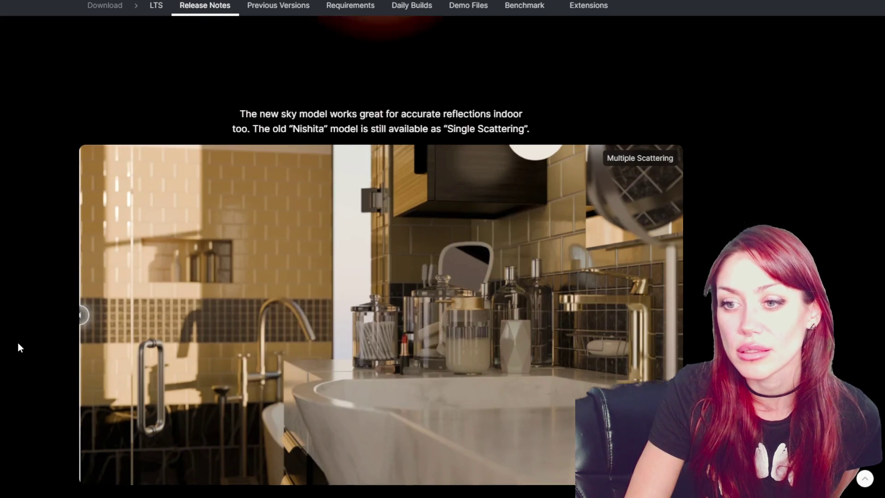
{"action": "scroll", "coordinate": [10, 325], "scroll_direction": "down", "scroll_amount": 5}
{"action": "scroll", "coordinate": [5, 293], "scroll_direction": "up", "scroll_amount": 2}
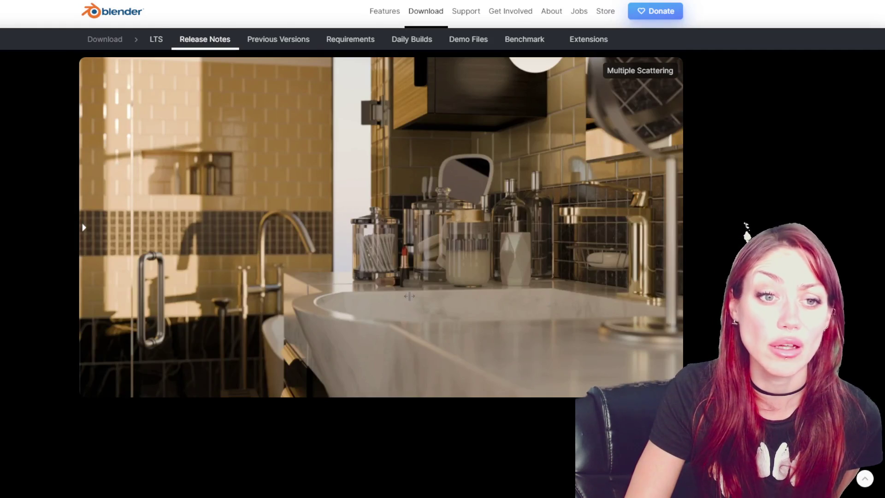
{"action": "scroll", "coordinate": [399, 295], "scroll_direction": "down", "scroll_amount": 10}
{"action": "scroll", "coordinate": [399, 295], "scroll_direction": "up", "scroll_amount": 3}
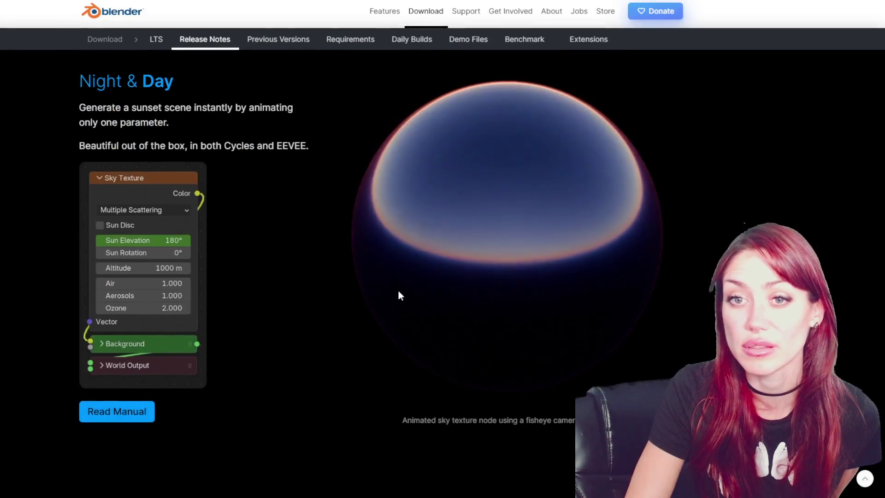
{"action": "scroll", "coordinate": [399, 295], "scroll_direction": "down", "scroll_amount": 9}
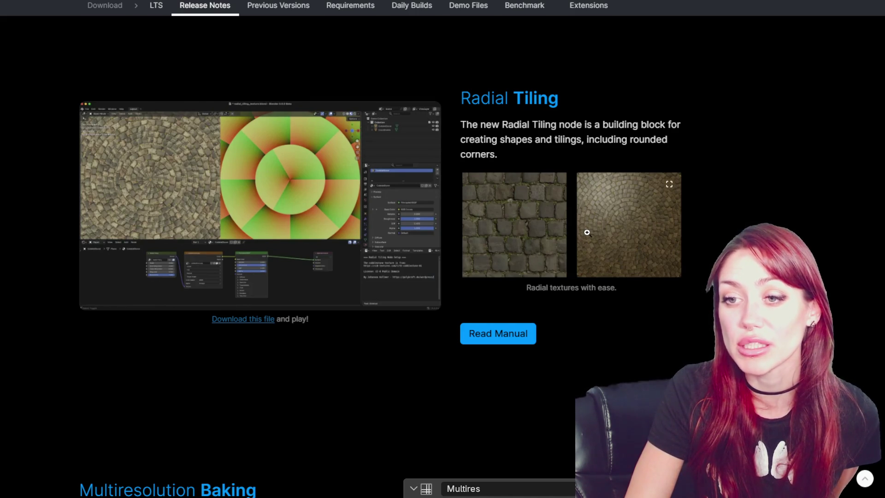
{"action": "scroll", "coordinate": [587, 232], "scroll_direction": "down", "scroll_amount": 2}
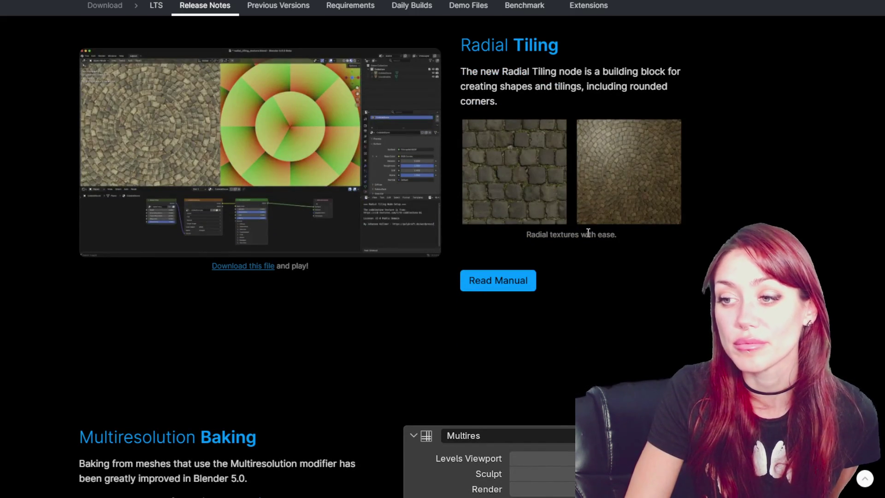
{"action": "scroll", "coordinate": [579, 235], "scroll_direction": "down", "scroll_amount": 5}
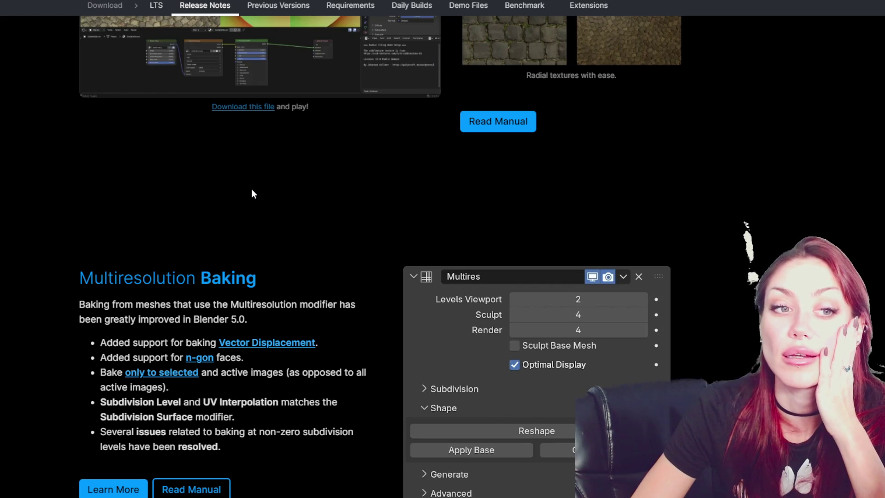
{"action": "scroll", "coordinate": [252, 192], "scroll_direction": "down", "scroll_amount": 3}
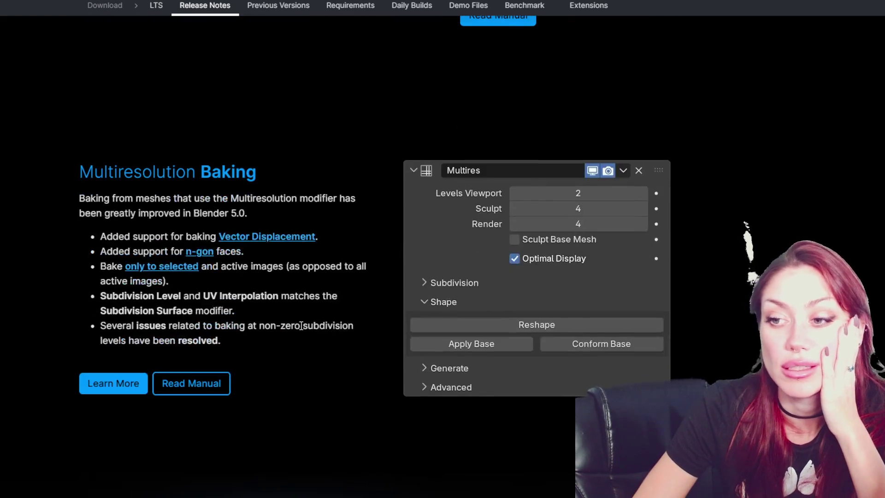
{"action": "scroll", "coordinate": [278, 202], "scroll_direction": "up", "scroll_amount": 10}
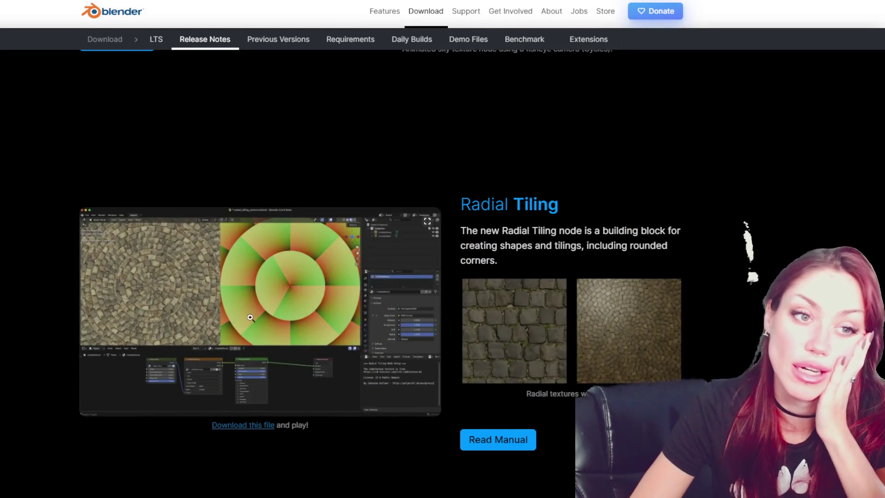
{"action": "scroll", "coordinate": [251, 317], "scroll_direction": "down", "scroll_amount": 3}
{"action": "scroll", "coordinate": [418, 192], "scroll_direction": "down", "scroll_amount": 3}
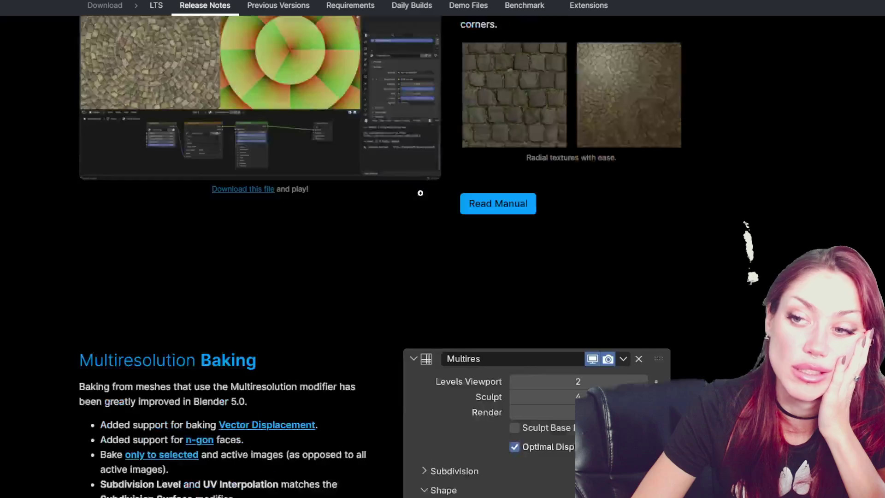
{"action": "scroll", "coordinate": [512, 97], "scroll_direction": "up", "scroll_amount": 2}
{"action": "scroll", "coordinate": [282, 115], "scroll_direction": "up", "scroll_amount": 2}
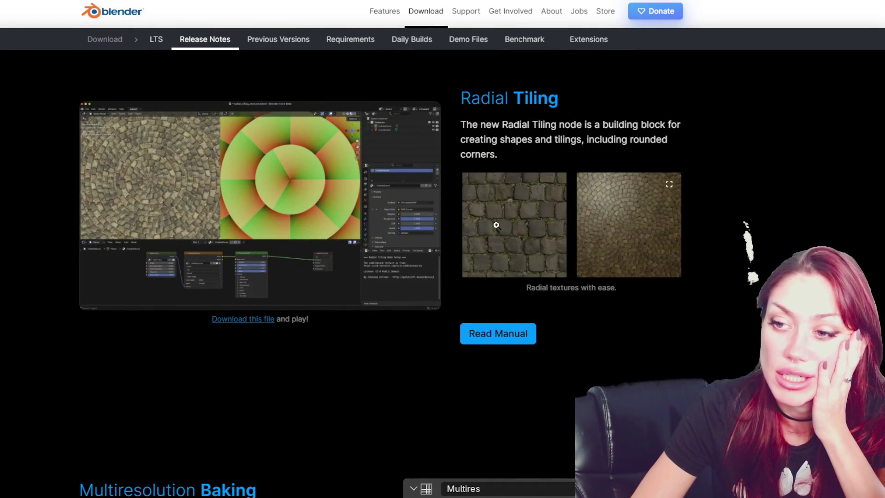
{"action": "scroll", "coordinate": [566, 213], "scroll_direction": "down", "scroll_amount": 1}
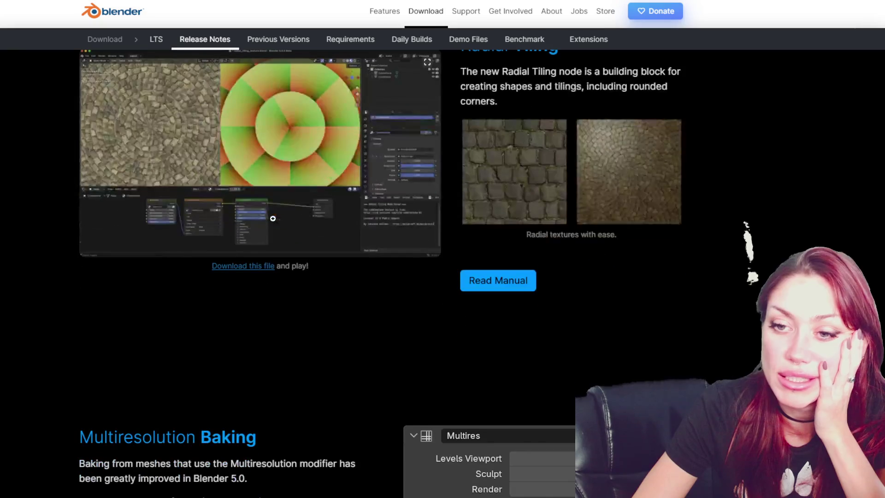
{"action": "scroll", "coordinate": [372, 224], "scroll_direction": "down", "scroll_amount": 2}
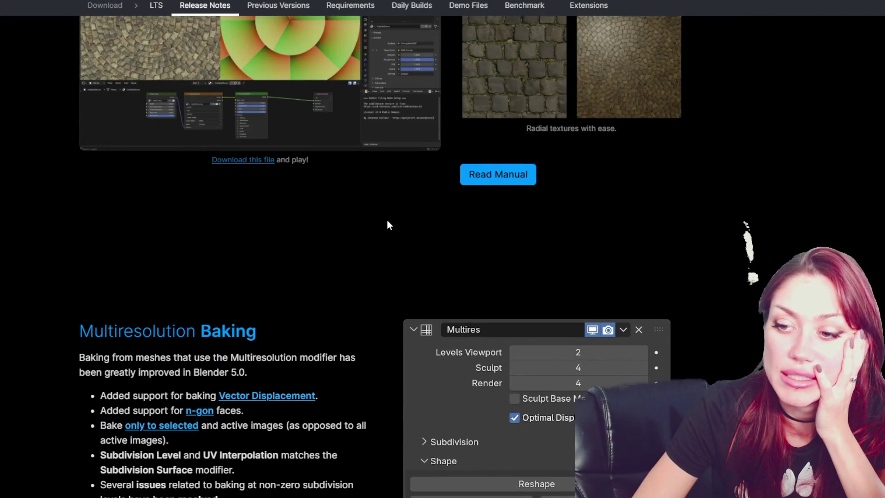
{"action": "scroll", "coordinate": [386, 219], "scroll_direction": "down", "scroll_amount": 1}
{"action": "scroll", "coordinate": [383, 217], "scroll_direction": "down", "scroll_amount": 2}
{"action": "scroll", "coordinate": [383, 217], "scroll_direction": "up", "scroll_amount": 5}
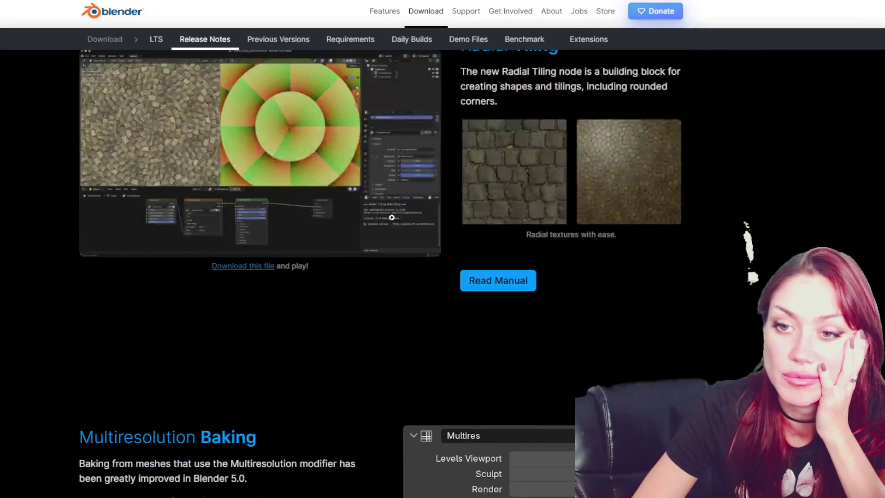
{"action": "scroll", "coordinate": [471, 254], "scroll_direction": "down", "scroll_amount": 2}
{"action": "scroll", "coordinate": [469, 252], "scroll_direction": "up", "scroll_amount": 2}
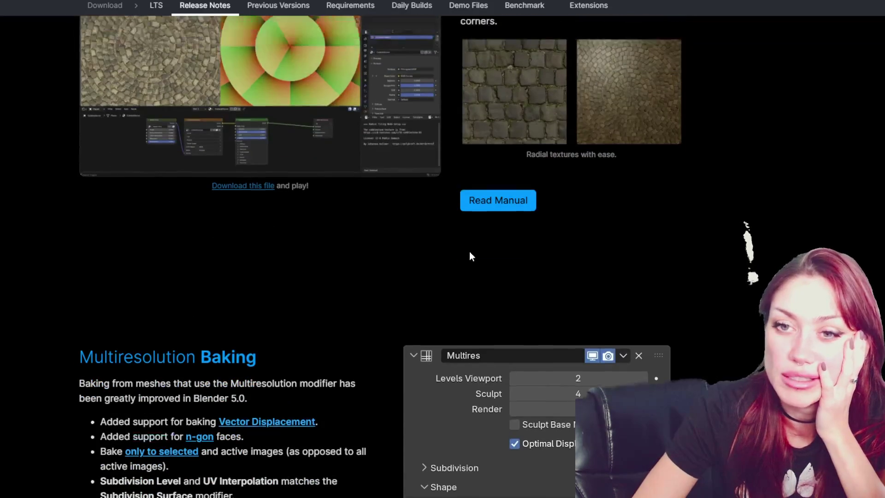
{"action": "scroll", "coordinate": [329, 227], "scroll_direction": "down", "scroll_amount": 5}
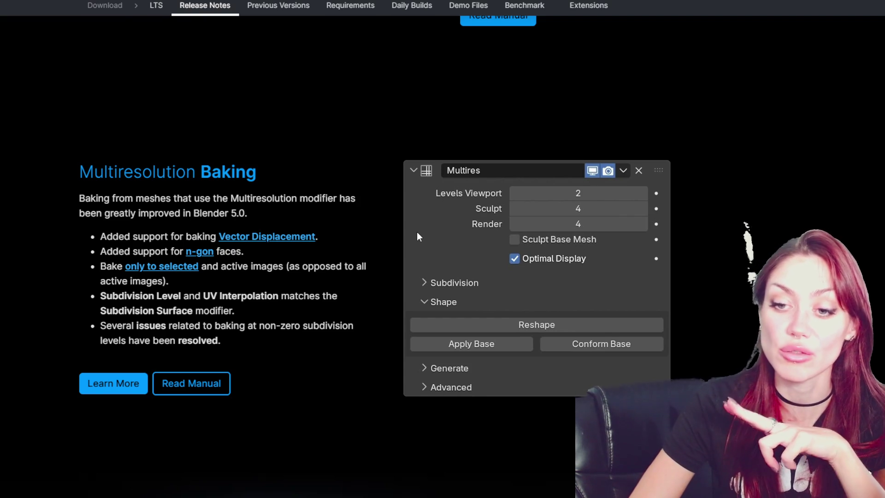
{"action": "scroll", "coordinate": [417, 232], "scroll_direction": "up", "scroll_amount": 8}
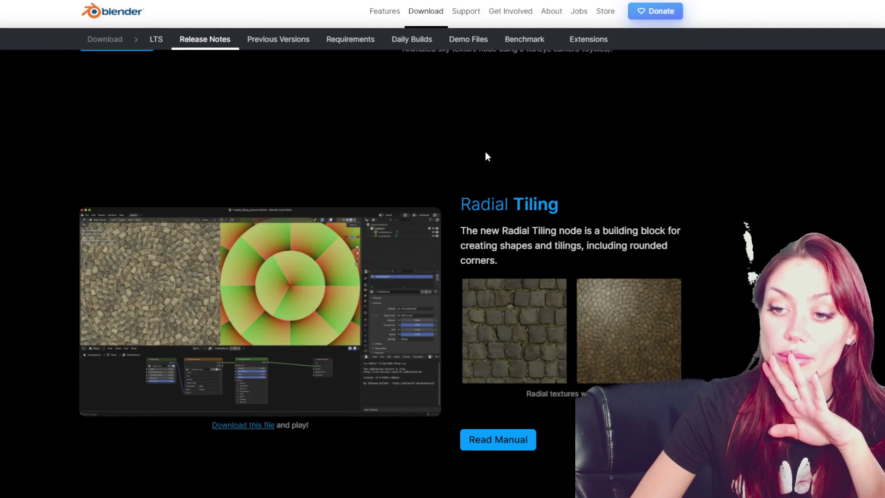
{"action": "scroll", "coordinate": [485, 151], "scroll_direction": "down", "scroll_amount": 3}
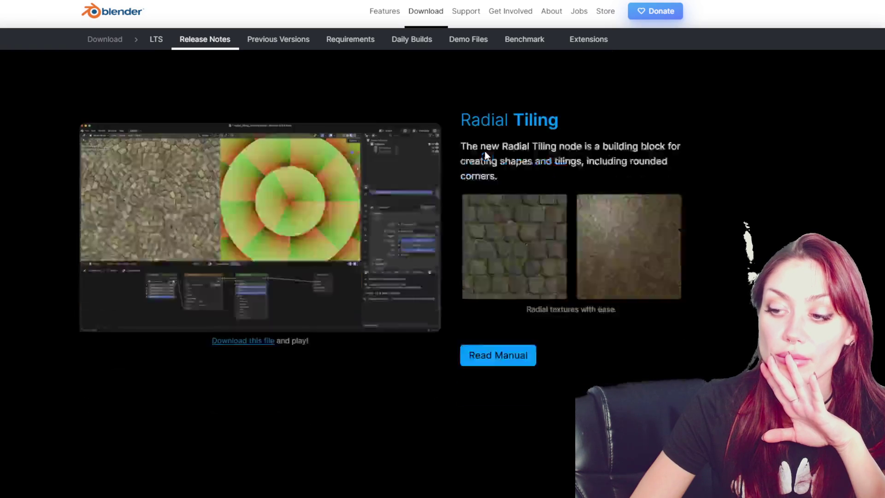
{"action": "scroll", "coordinate": [481, 151], "scroll_direction": "down", "scroll_amount": 3}
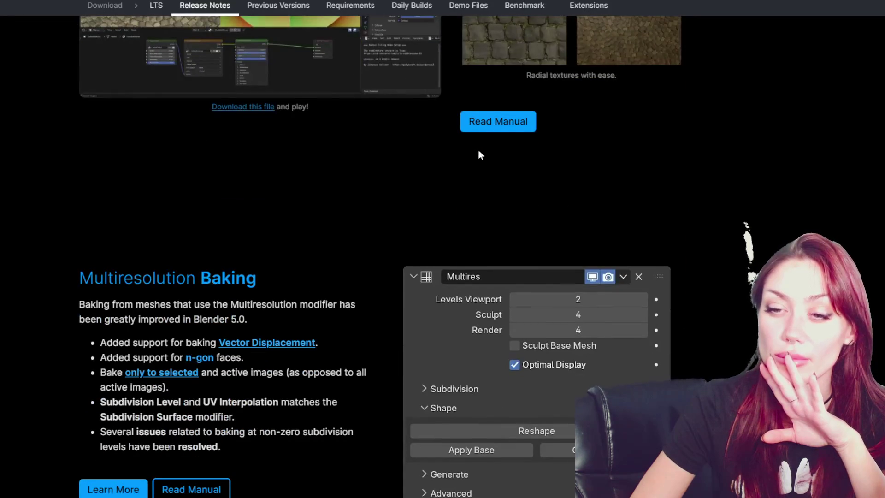
{"action": "scroll", "coordinate": [479, 150], "scroll_direction": "down", "scroll_amount": 10}
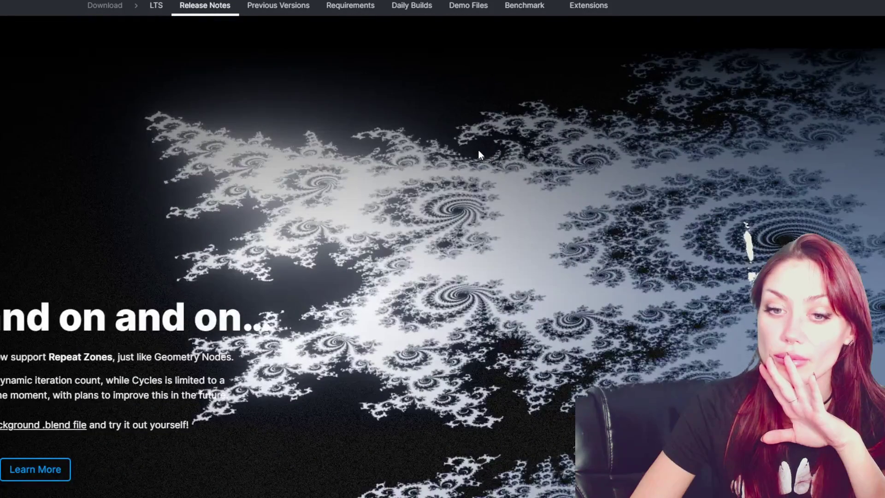
{"action": "scroll", "coordinate": [478, 150], "scroll_direction": "down", "scroll_amount": 3}
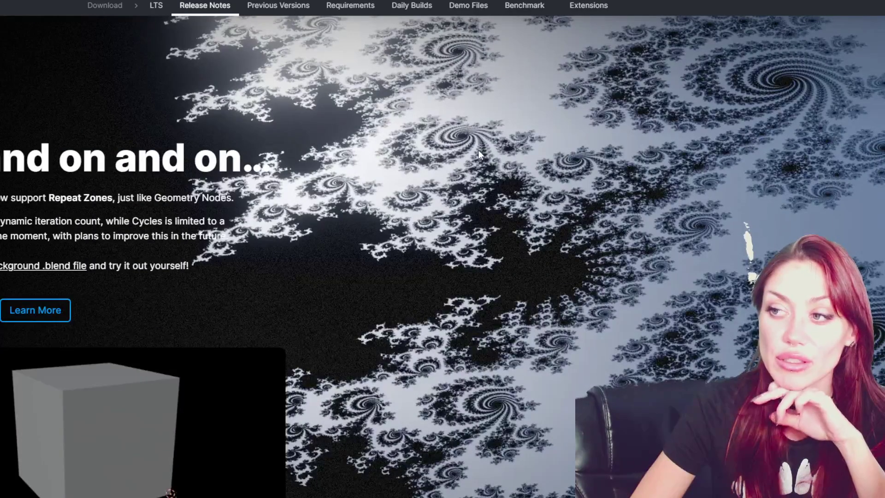
{"action": "scroll", "coordinate": [478, 150], "scroll_direction": "down", "scroll_amount": 1}
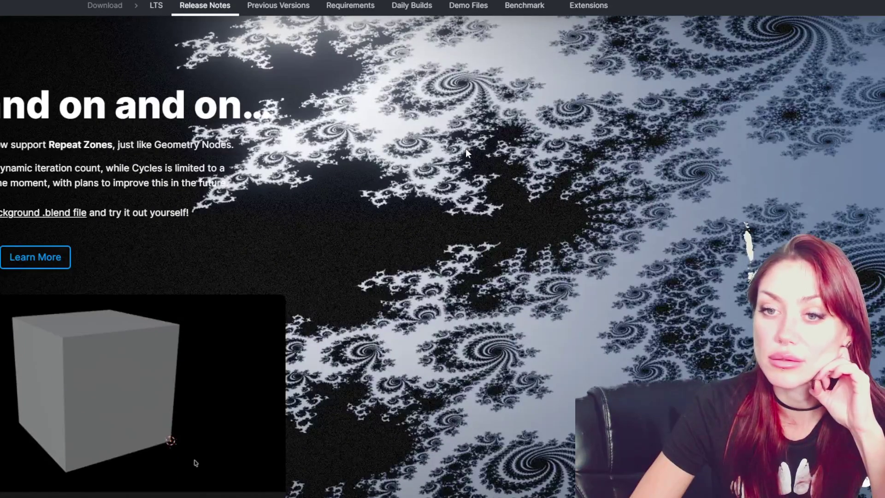
{"action": "scroll", "coordinate": [466, 149], "scroll_direction": "down", "scroll_amount": 15}
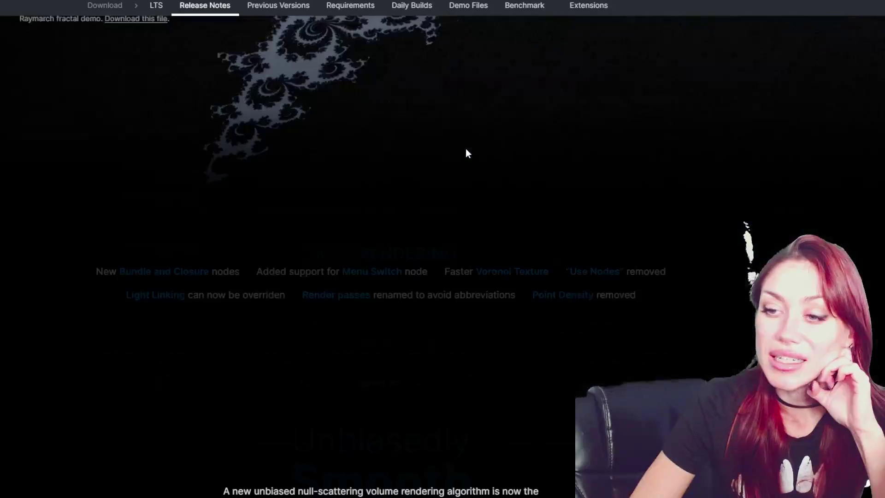
{"action": "scroll", "coordinate": [466, 150], "scroll_direction": "down", "scroll_amount": 2}
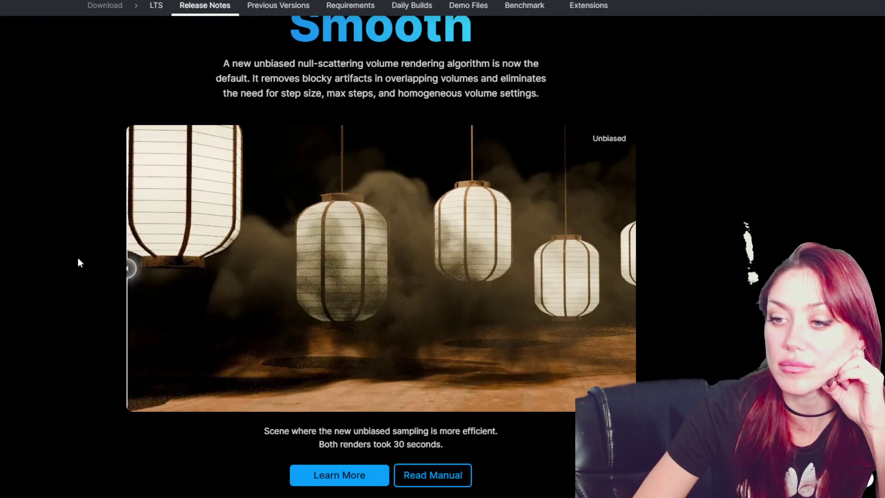
{"action": "scroll", "coordinate": [788, 224], "scroll_direction": "down", "scroll_amount": 2}
{"action": "scroll", "coordinate": [789, 220], "scroll_direction": "down", "scroll_amount": 8}
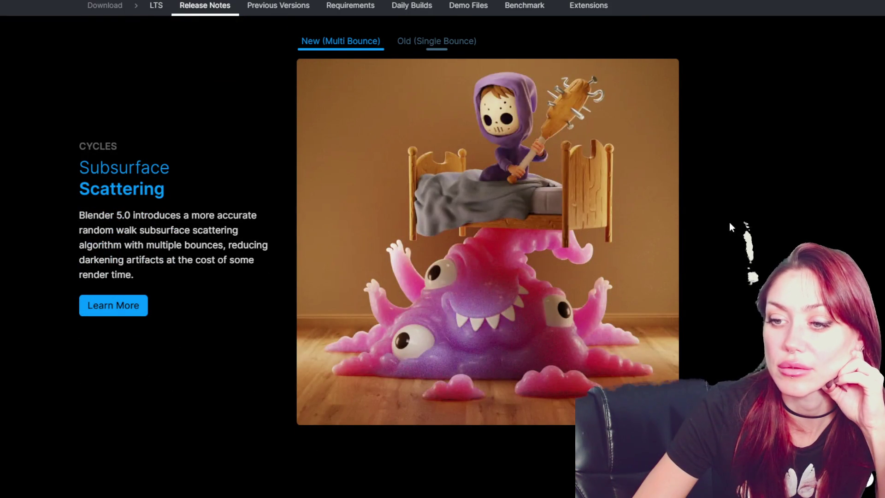
{"action": "scroll", "coordinate": [735, 220], "scroll_direction": "down", "scroll_amount": 10}
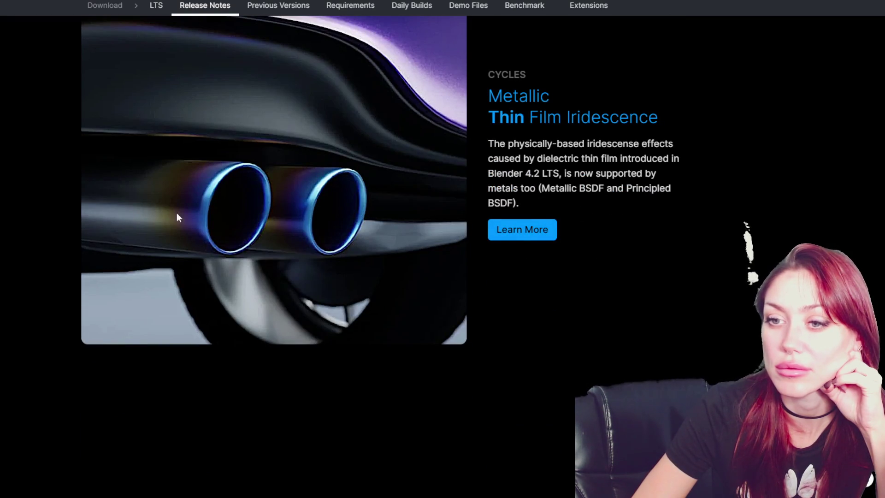
{"action": "scroll", "coordinate": [742, 207], "scroll_direction": "down", "scroll_amount": 10}
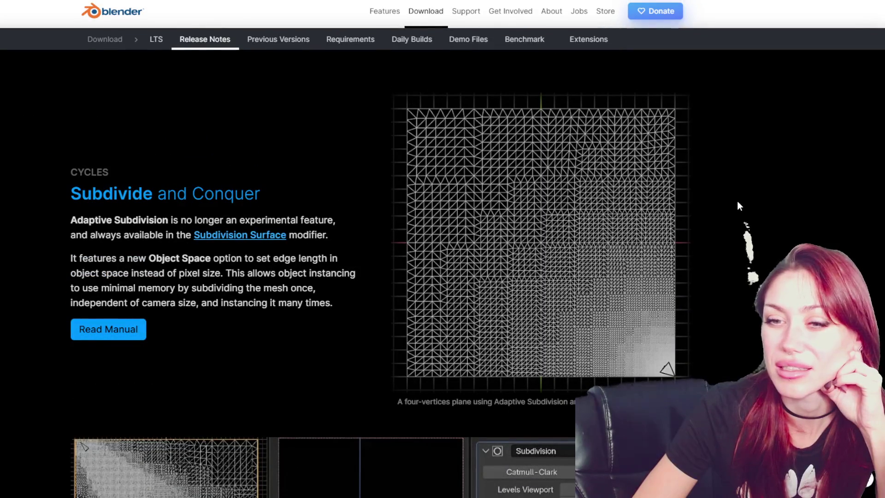
{"action": "scroll", "coordinate": [737, 203], "scroll_direction": "down", "scroll_amount": 3}
{"action": "scroll", "coordinate": [736, 202], "scroll_direction": "down", "scroll_amount": 12}
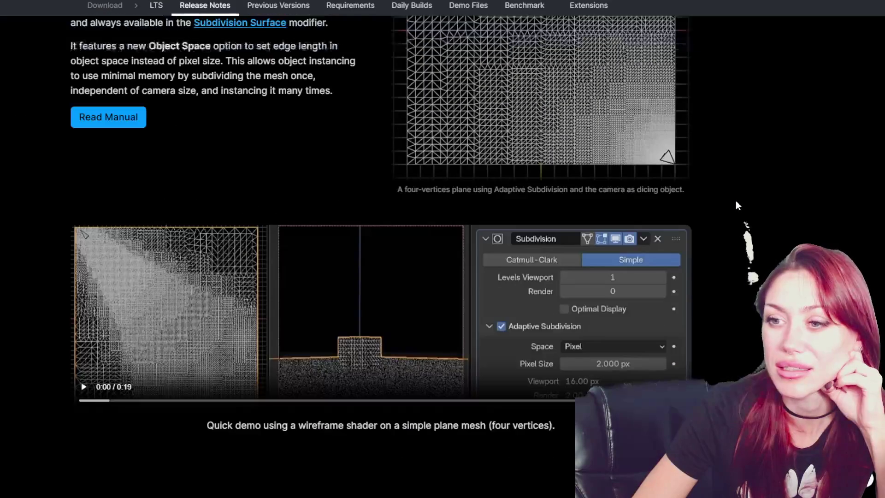
{"action": "scroll", "coordinate": [735, 200], "scroll_direction": "up", "scroll_amount": 15}
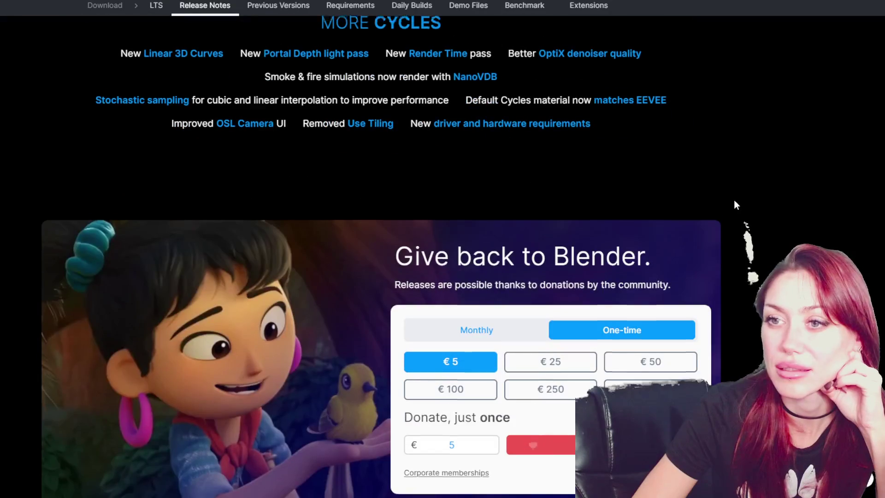
{"action": "scroll", "coordinate": [713, 200], "scroll_direction": "up", "scroll_amount": 4}
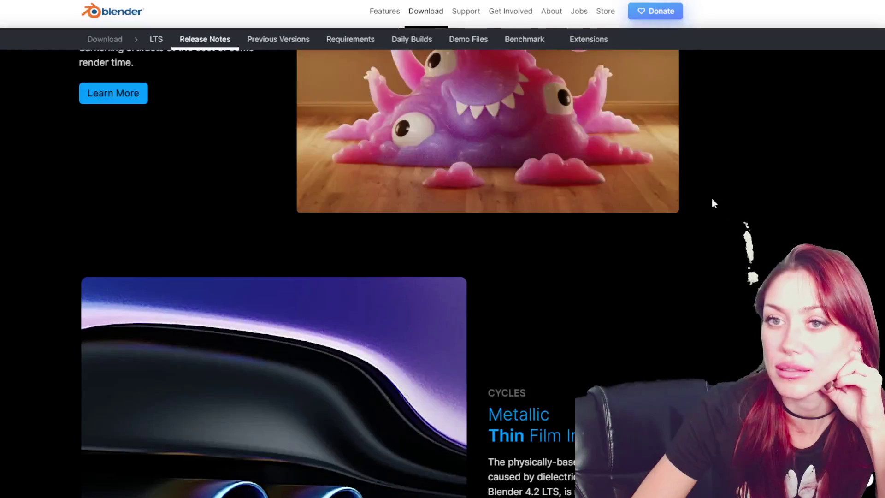
- Return to the Blender download page via the Download breadcrumb link
{"action": "left_click", "coordinate": [105, 39]}
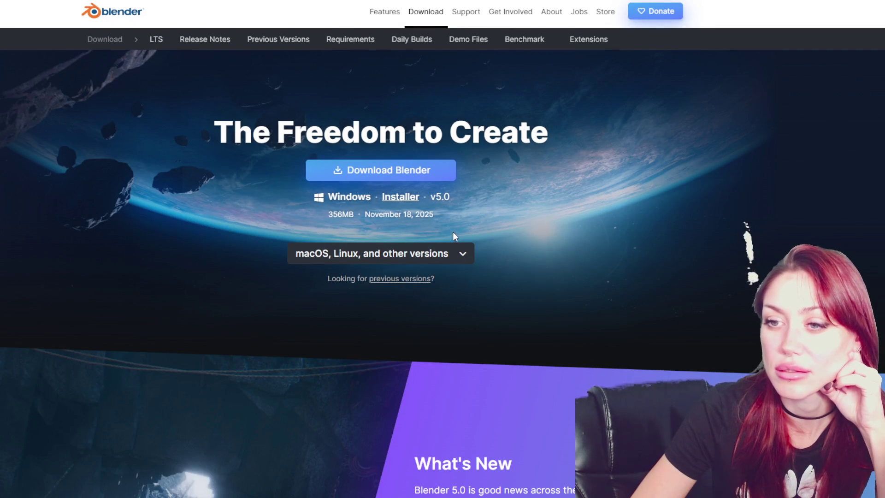
{"action": "mouse_move", "coordinate": [422, 187]}
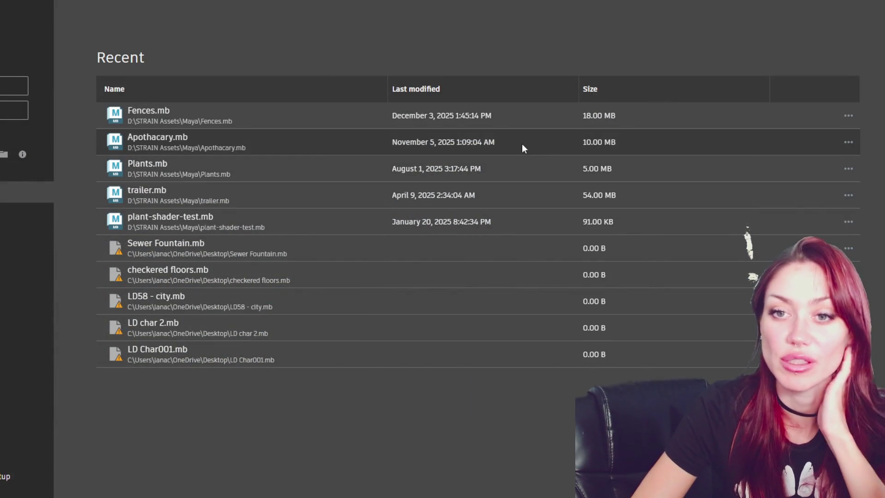
- Load Fences.mb from Maya's Recent files list
{"action": "left_click", "coordinate": [145, 118]}
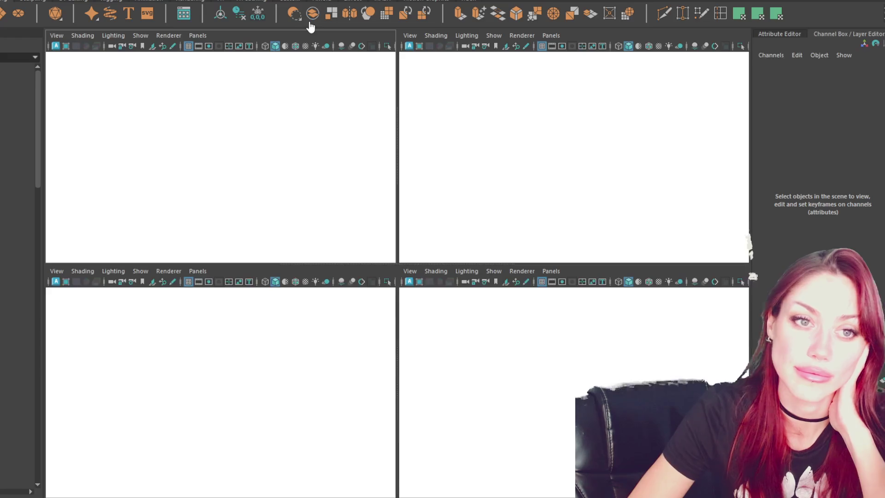
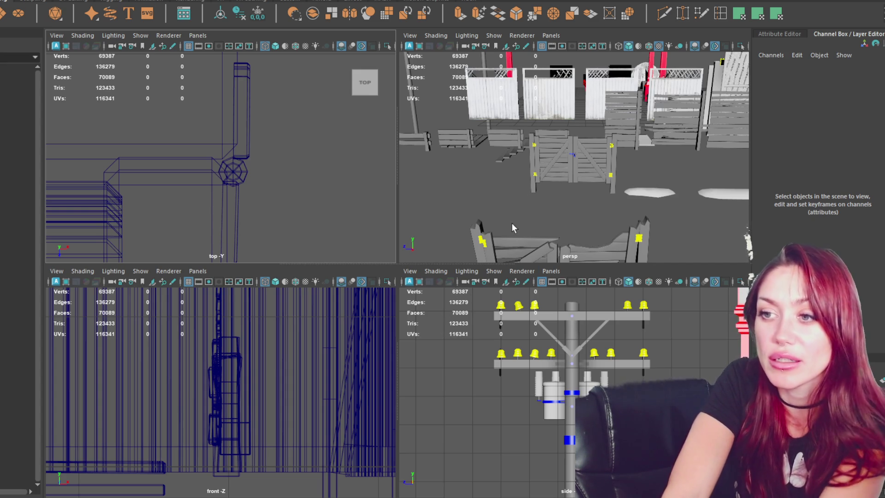
- Orbit the perspective view and maximize it to frame the tree gate and its branches
{"action": "mouse_move", "coordinate": [507, 184]}
{"action": "left_mouse_down", "text": "alt"}
{"action": "mouse_move", "coordinate": [607, 76]}
{"action": "mouse_move", "coordinate": [529, 176]}
{"action": "mouse_move", "coordinate": [602, 160]}
{"action": "mouse_move", "coordinate": [449, 205]}
{"action": "mouse_move", "coordinate": [535, 196]}
{"action": "left_mouse_up", "text": "alt"}
{"action": "key", "text": "space"}
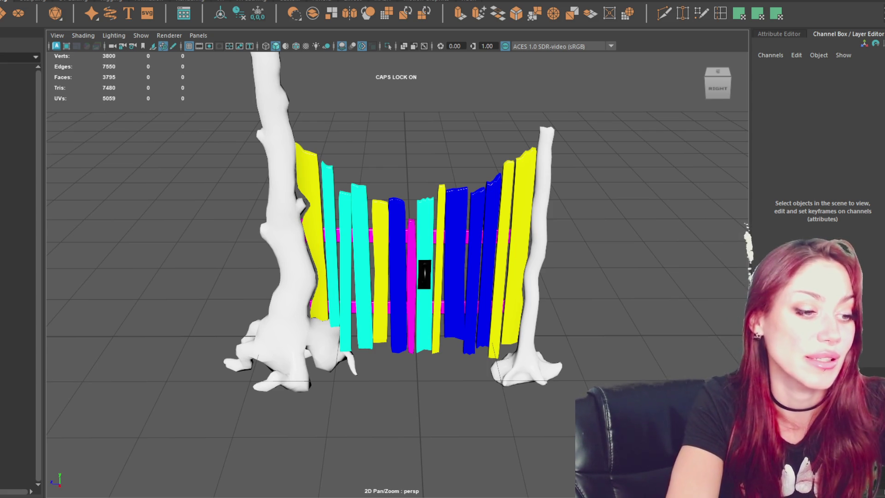
{"action": "middle_click_drag", "start_coordinate": [489, 271], "coordinate": [435, 333], "text": "alt"}
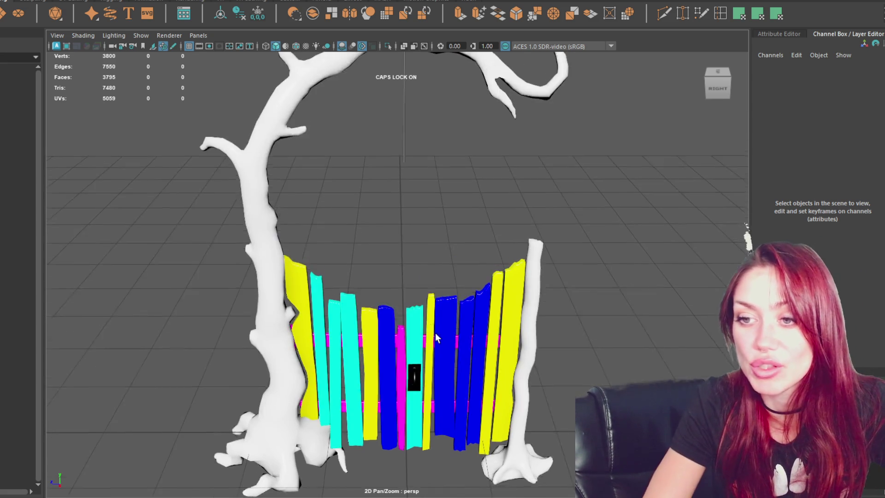
{"action": "left_click_drag", "start_coordinate": [435, 333], "coordinate": [407, 260], "text": "alt"}
{"action": "left_click", "coordinate": [285, 205]}
{"action": "mouse_move", "coordinate": [384, 197]}
{"action": "left_mouse_down", "text": "alt"}
{"action": "mouse_move", "coordinate": [125, 198]}
{"action": "mouse_move", "coordinate": [415, 202]}
{"action": "left_mouse_up", "text": "alt"}
{"action": "left_click", "coordinate": [168, 224]}
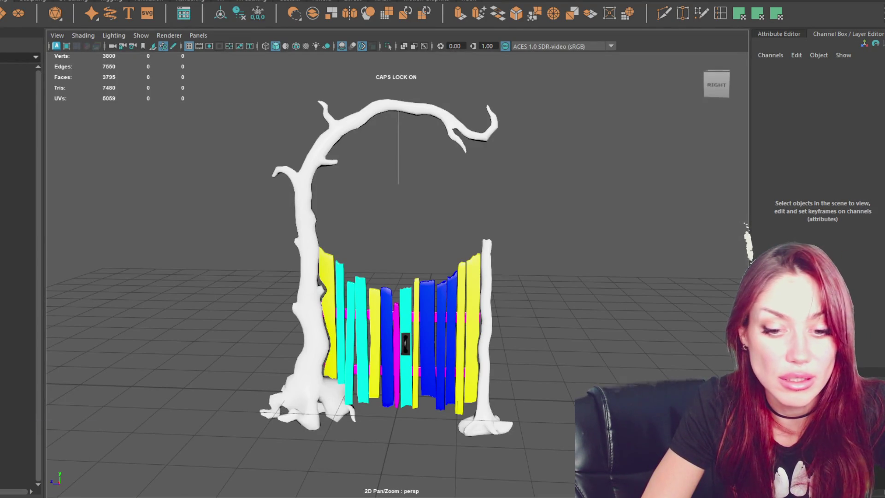
{"action": "left_click", "coordinate": [69, 467]}
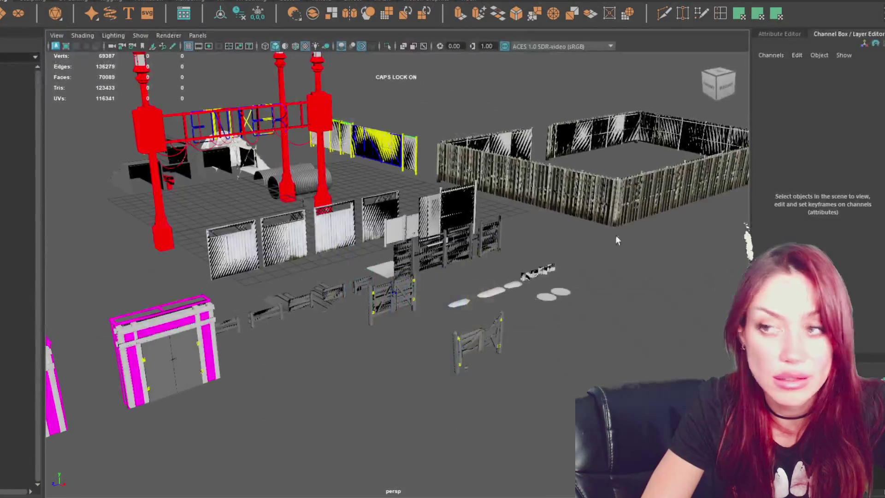
{"action": "left_click", "coordinate": [393, 234]}
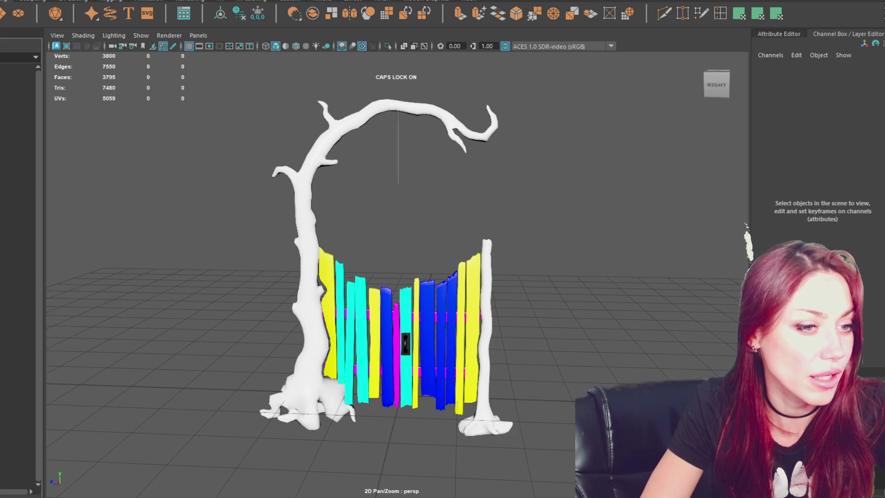
{"action": "left_click", "coordinate": [306, 194]}
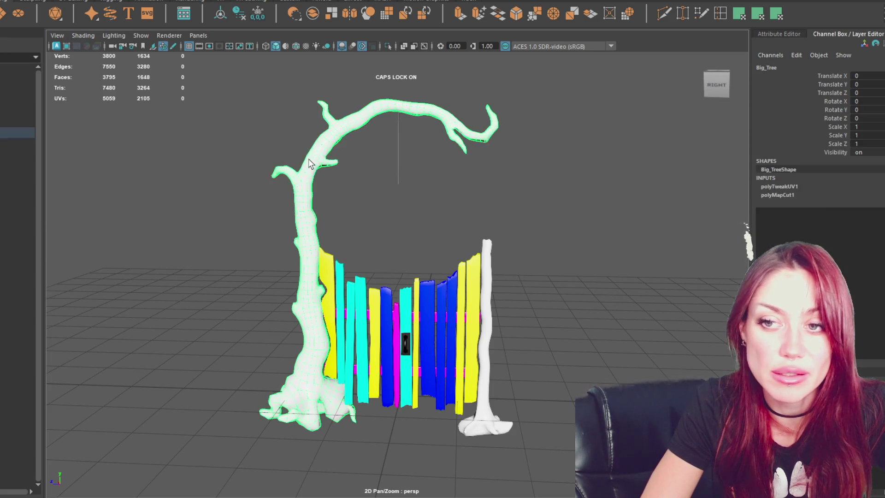
- Select the vines wrapping the trunk together with the big tree's trunk mesh
{"action": "left_click", "coordinate": [131, 240]}
{"action": "left_click", "coordinate": [18, 270]}
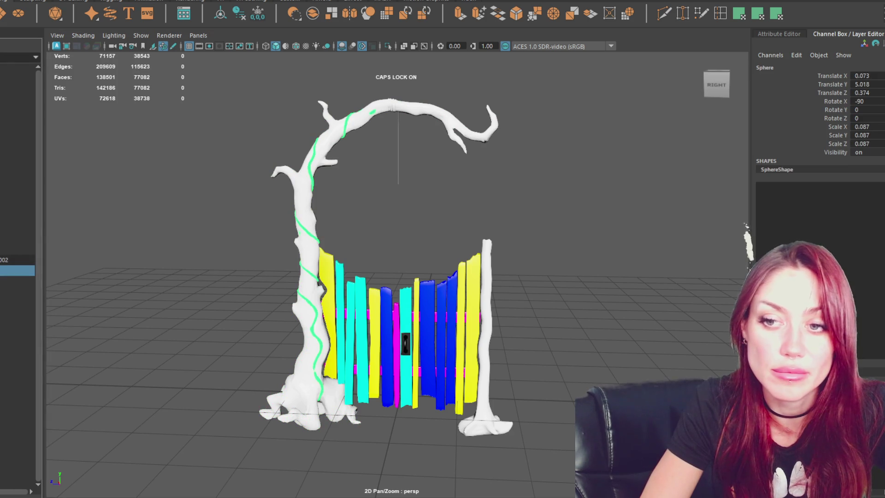
{"action": "left_click", "coordinate": [18, 260], "text": "ctrl"}
- Browse the Mesh Tools, Edit Mesh and Mesh Display menus, then soften the selected meshes' edges
{"action": "left_click", "coordinate": [120, 1]}
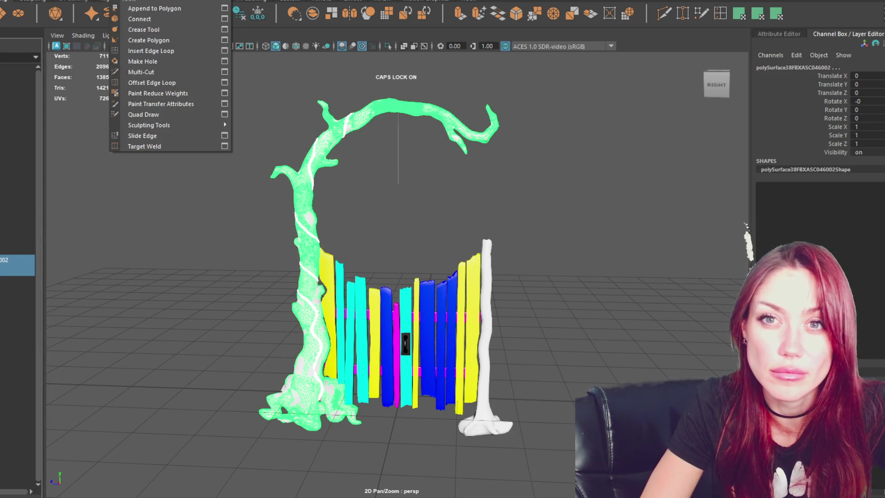
{"action": "mouse_move", "coordinate": [88, 1]}
{"action": "mouse_move", "coordinate": [159, 1]}
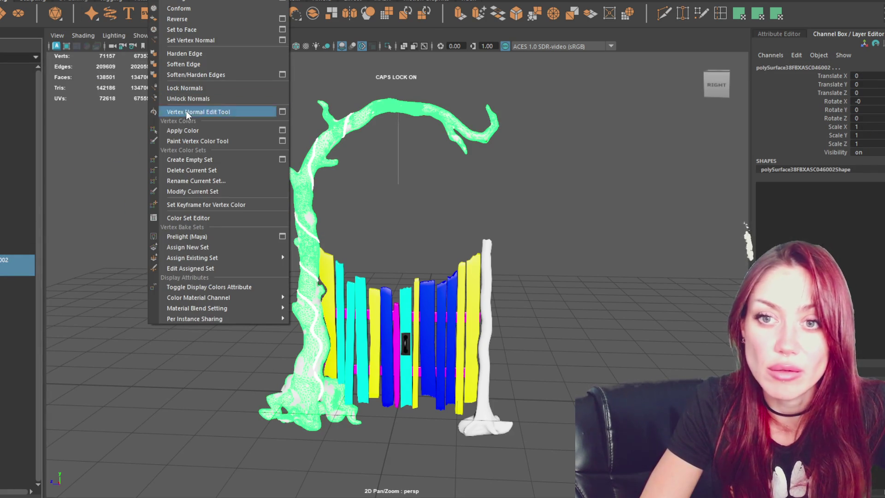
{"action": "left_click", "coordinate": [213, 99]}
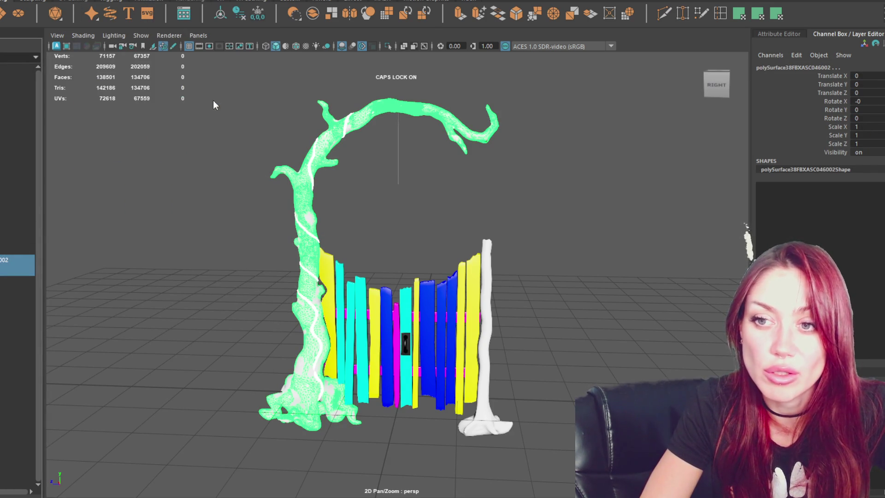
{"action": "mouse_move", "coordinate": [203, 154]}
{"action": "right_mouse_down", "text": "shift"}
{"action": "mouse_move", "coordinate": [204, 145]}
{"action": "mouse_move", "coordinate": [327, 153]}
{"action": "right_mouse_up", "text": "shift"}
- Combine the vines and trunk into one mesh and delete its construction history
{"action": "scroll", "coordinate": [322, 135], "scroll_direction": "up", "scroll_amount": 5}
{"action": "scroll", "coordinate": [322, 131], "scroll_direction": "down", "scroll_amount": 5}
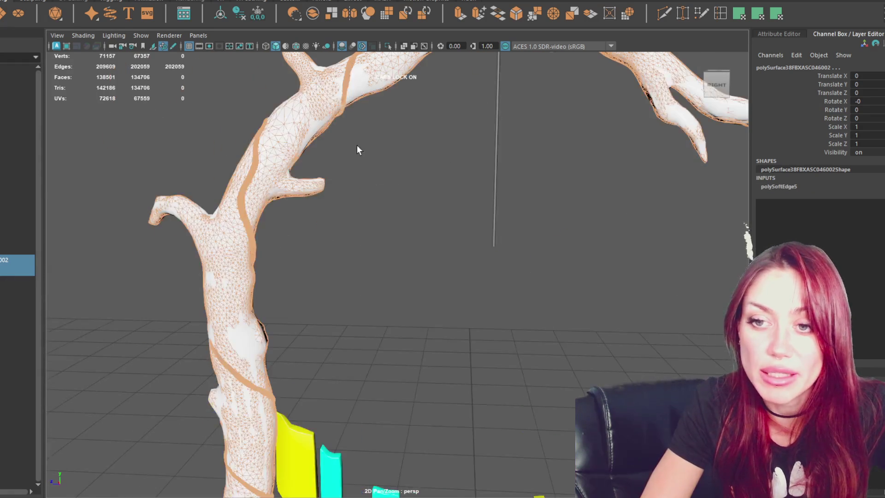
{"action": "left_click", "coordinate": [65, 1]}
{"action": "left_click", "coordinate": [78, 14]}
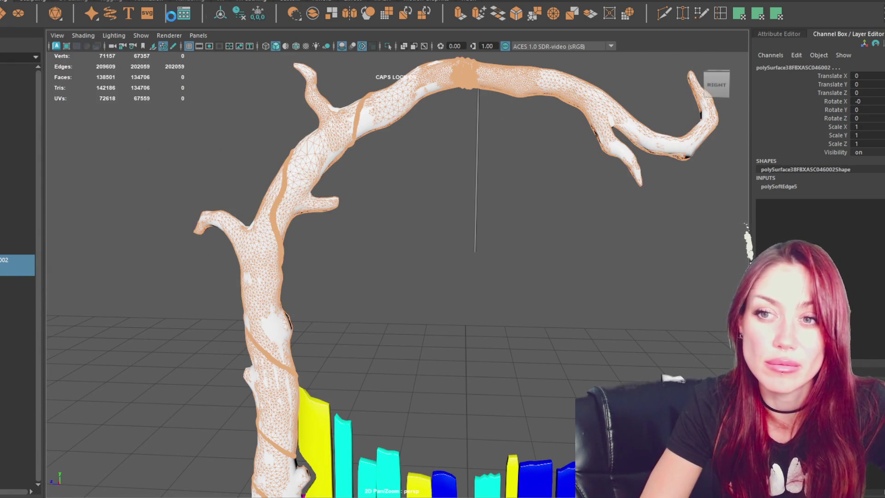
{"action": "left_click", "coordinate": [243, 15]}
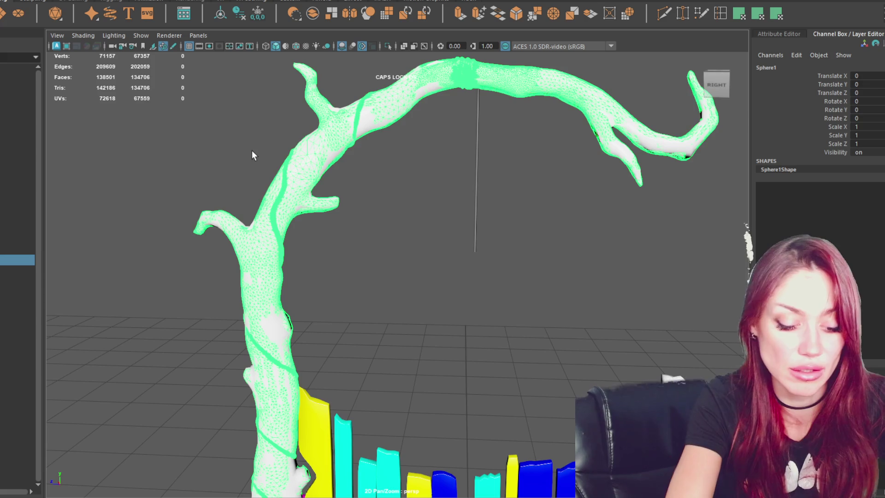
- Isolate the combined tree mesh, orbit around it to inspect, and reselect it
{"action": "key", "text": "ctrl+1"}
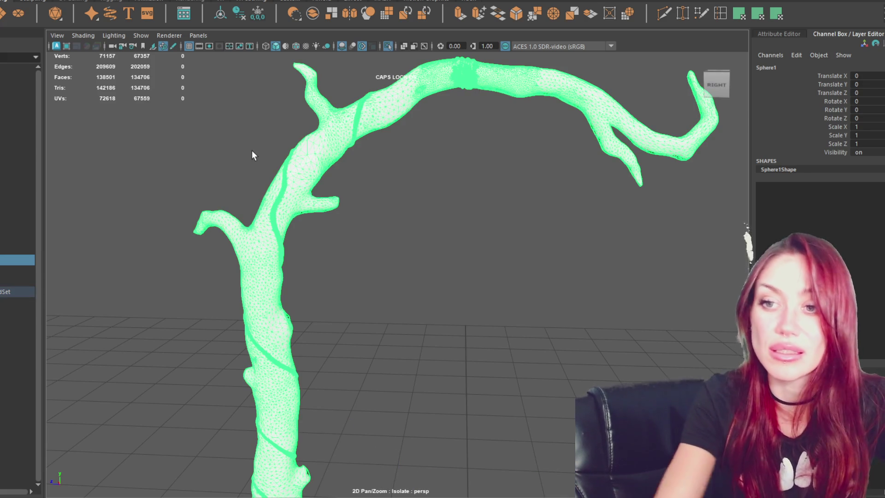
{"action": "left_click", "coordinate": [252, 151]}
{"action": "mouse_move", "coordinate": [284, 151]}
{"action": "left_mouse_down", "text": "alt"}
{"action": "mouse_move", "coordinate": [438, 211]}
{"action": "mouse_move", "coordinate": [184, 217]}
{"action": "mouse_move", "coordinate": [460, 203]}
{"action": "mouse_move", "coordinate": [243, 222]}
{"action": "mouse_move", "coordinate": [458, 203]}
{"action": "mouse_move", "coordinate": [292, 399]}
{"action": "left_mouse_up", "text": "alt"}
{"action": "mouse_move", "coordinate": [292, 399]}
{"action": "right_mouse_down", "text": "alt"}
{"action": "mouse_move", "coordinate": [342, 199]}
{"action": "mouse_move", "coordinate": [289, 347]}
{"action": "right_mouse_up", "text": "alt"}
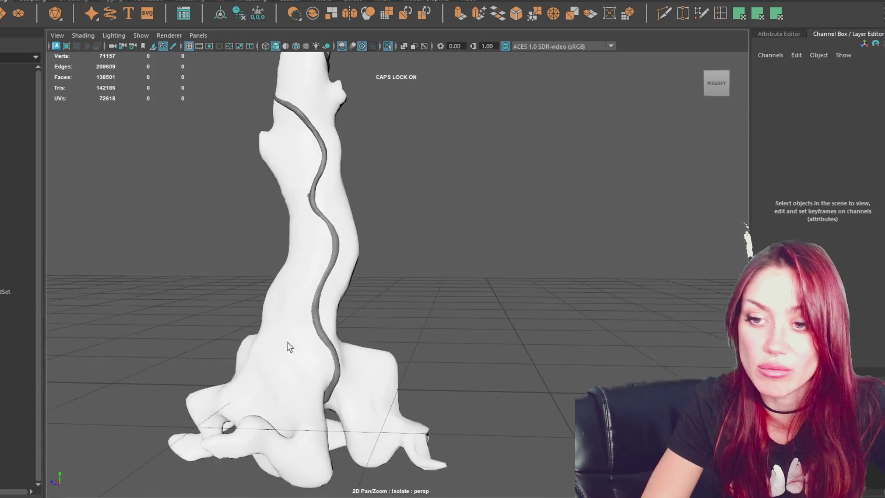
{"action": "right_click_drag", "start_coordinate": [358, 176], "coordinate": [277, 245], "text": "alt"}
{"action": "mouse_move", "coordinate": [277, 244]}
{"action": "left_mouse_down", "text": "alt"}
{"action": "mouse_move", "coordinate": [478, 276]}
{"action": "mouse_move", "coordinate": [431, 251]}
{"action": "mouse_move", "coordinate": [452, 259]}
{"action": "left_mouse_up", "text": "alt"}
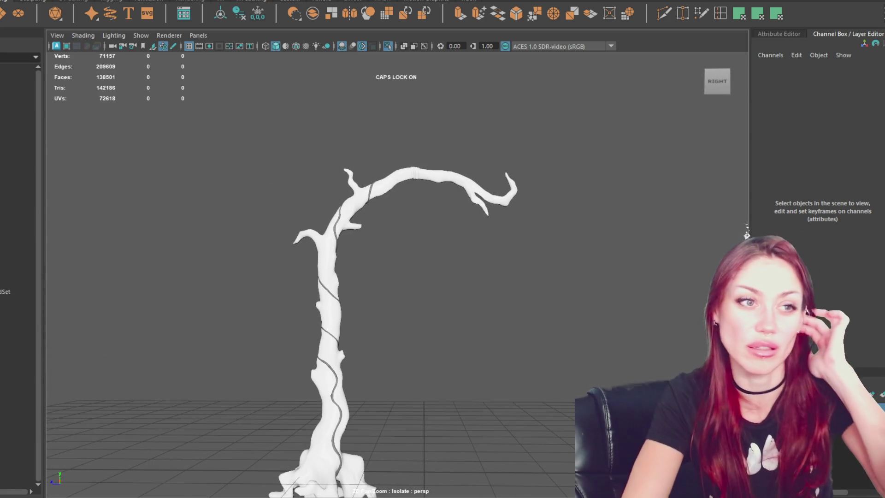
{"action": "left_click", "coordinate": [18, 261]}
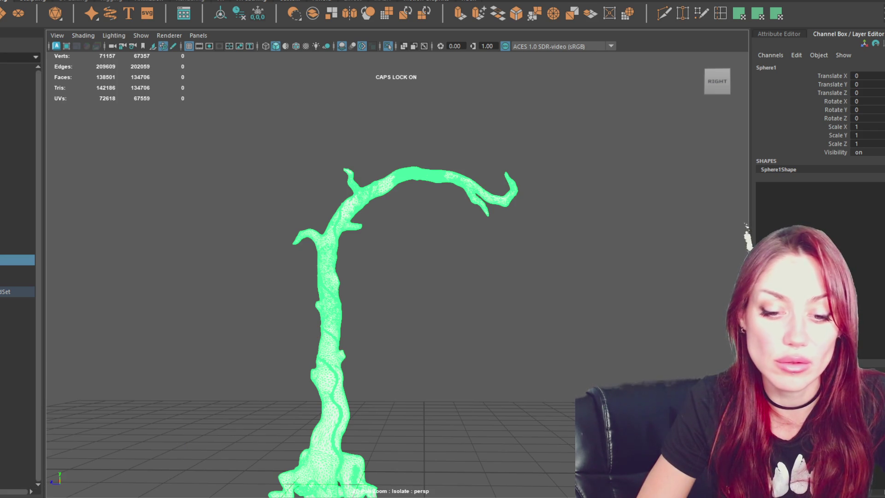
- Use the Windows Start menu to switch from Maya to Substance Painter
{"action": "key", "text": "super"}
{"action": "left_click", "coordinate": [258, 219]}
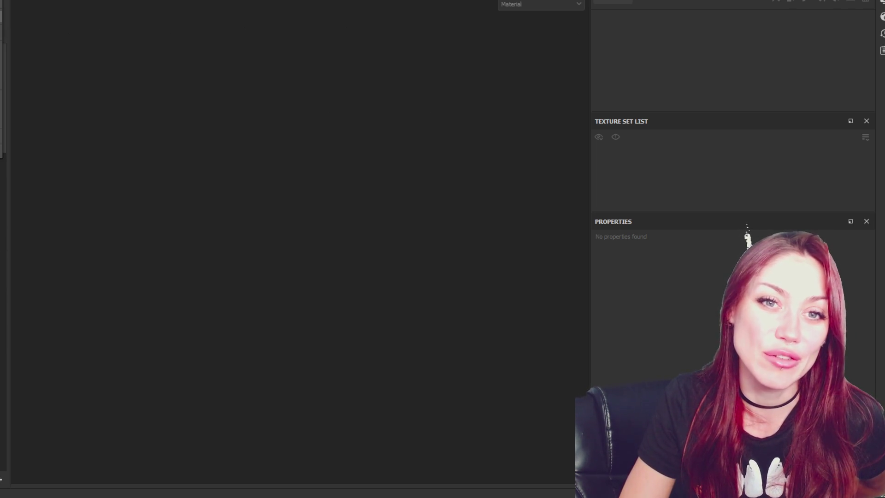
- Reopen the recent fence project, start a new project, and cancel the mesh file browser
{"action": "left_click", "coordinate": [84, 6]}
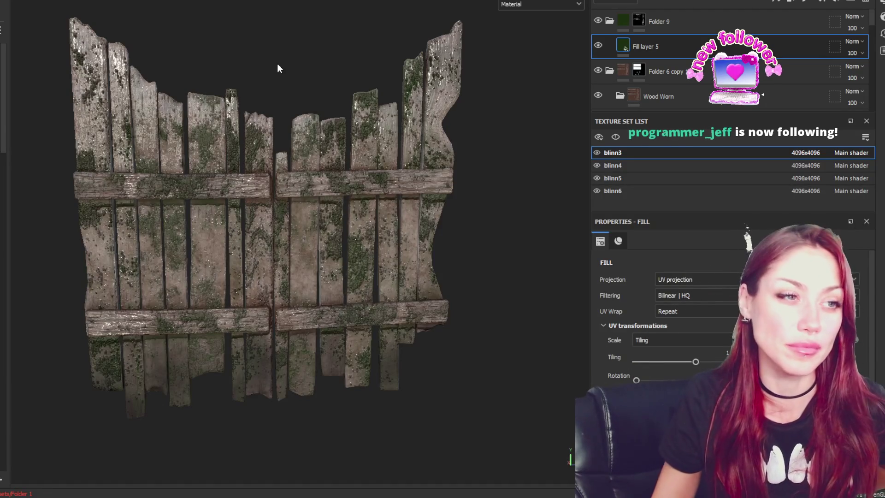
{"action": "key", "text": "ctrl+n"}
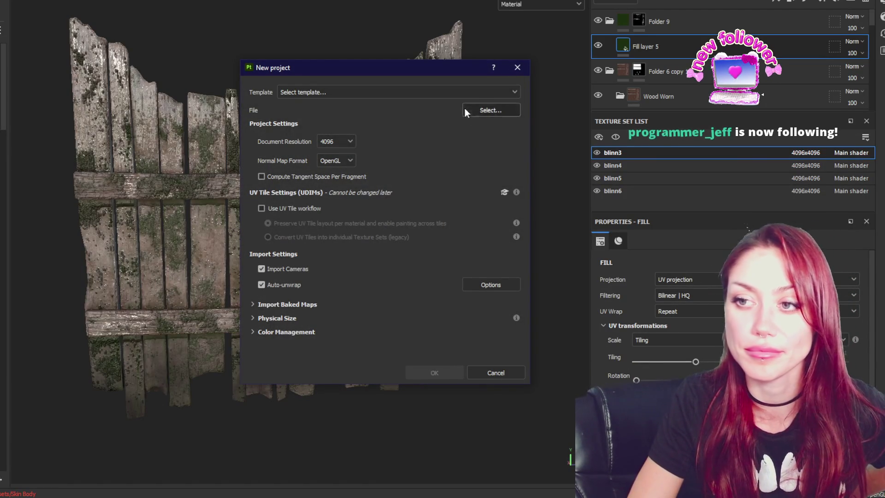
{"action": "left_click", "coordinate": [477, 112]}
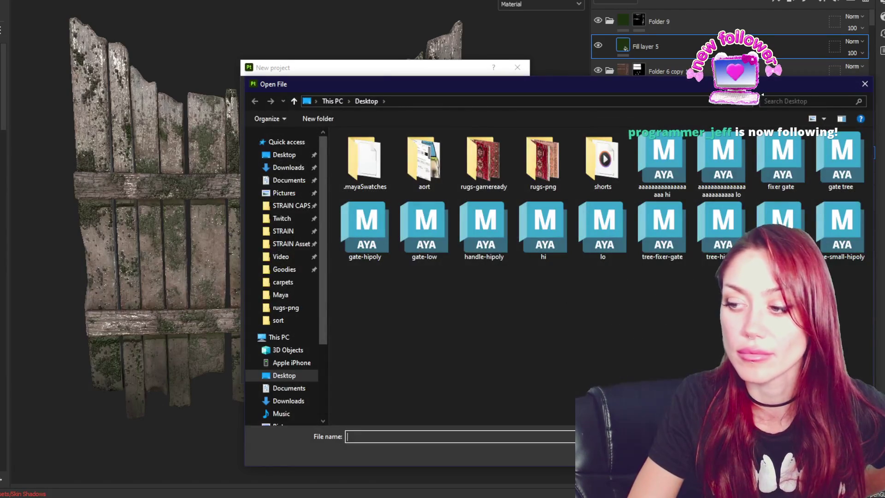
{"action": "key", "text": "Escape"}
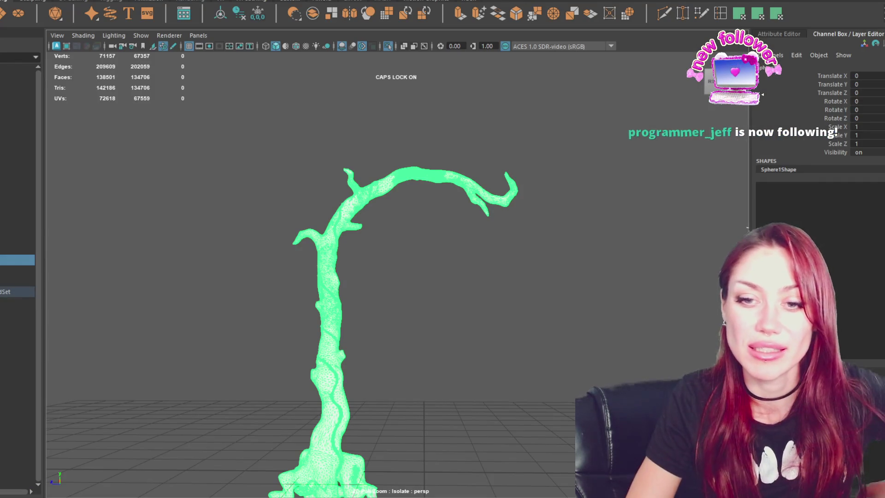
- Leave isolate view, frame the whole scene, and check the Big_Tree and Small_Tree objects
{"action": "left_click", "coordinate": [200, 209]}
{"action": "left_click", "coordinate": [17, 143]}
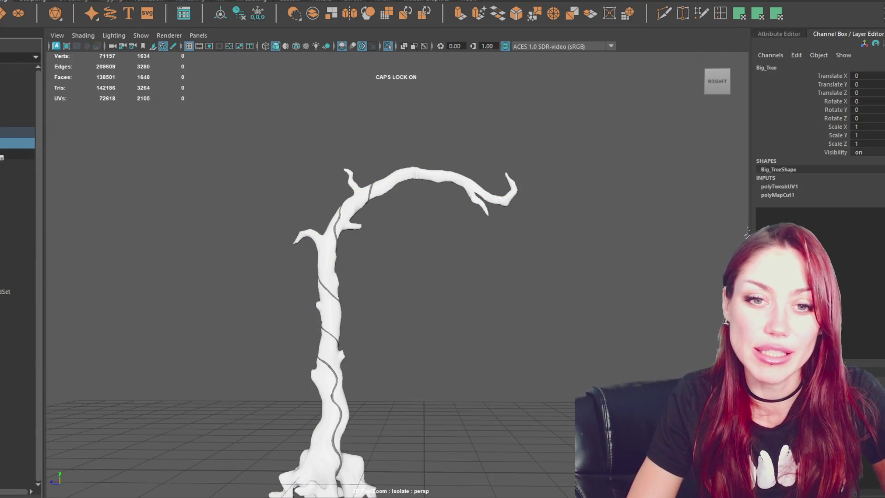
{"action": "left_click", "coordinate": [190, 164]}
{"action": "key", "text": "ctrl+1"}
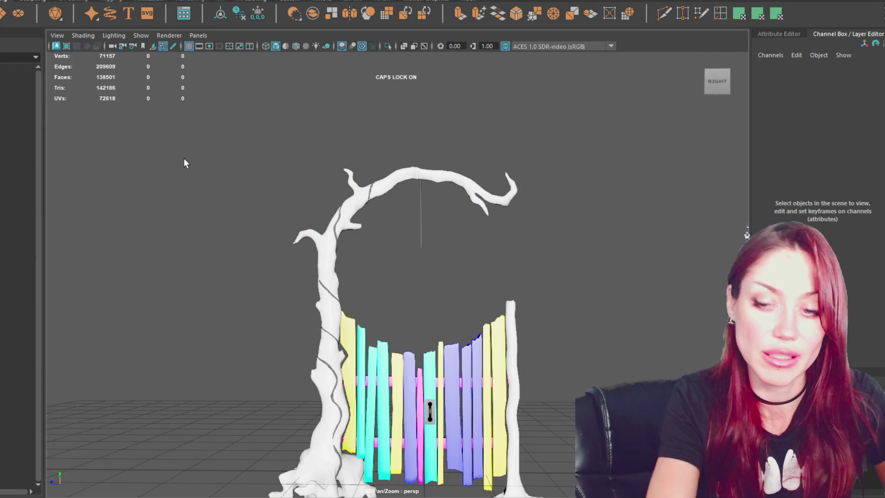
{"action": "left_click", "coordinate": [16, 143]}
{"action": "left_click", "coordinate": [1, 154]}
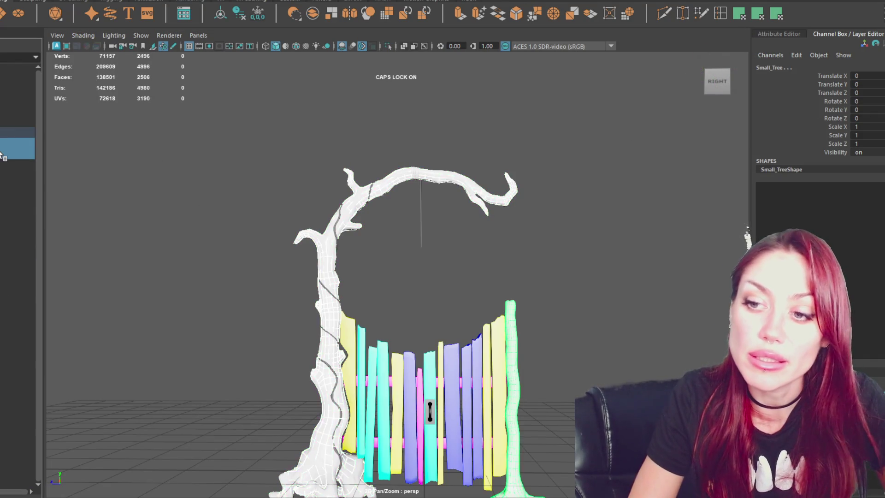
{"action": "key", "text": "a"}
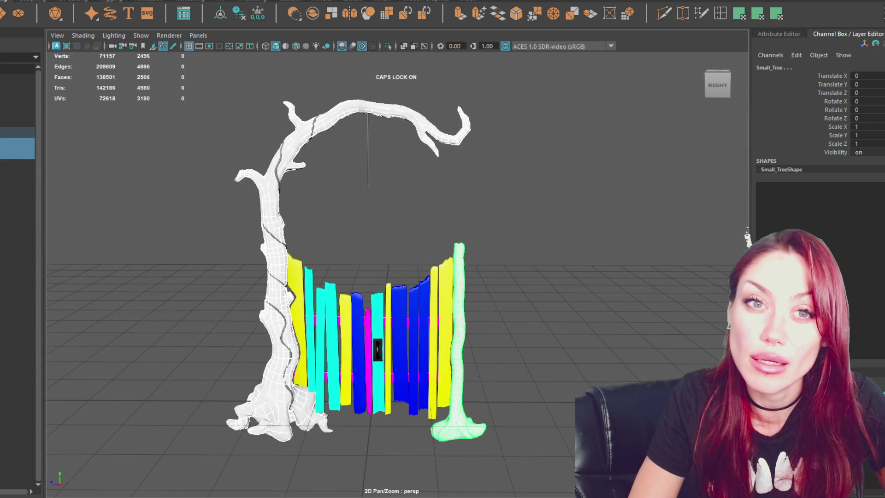
{"action": "left_click", "coordinate": [1, 2]}
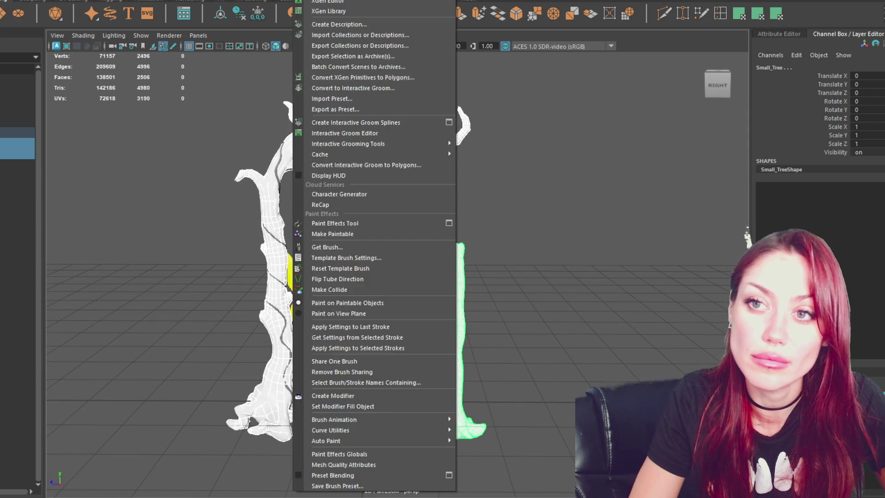
{"action": "left_click", "coordinate": [628, 217]}
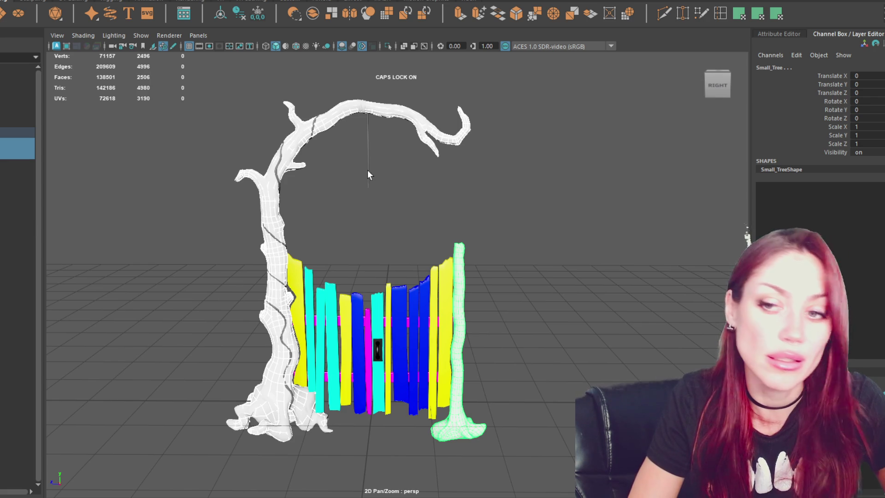
- Rename the high-res tree Tree_Big_Hi, hide it, and select the low-poly Big_Tree
{"action": "left_click", "coordinate": [301, 136]}
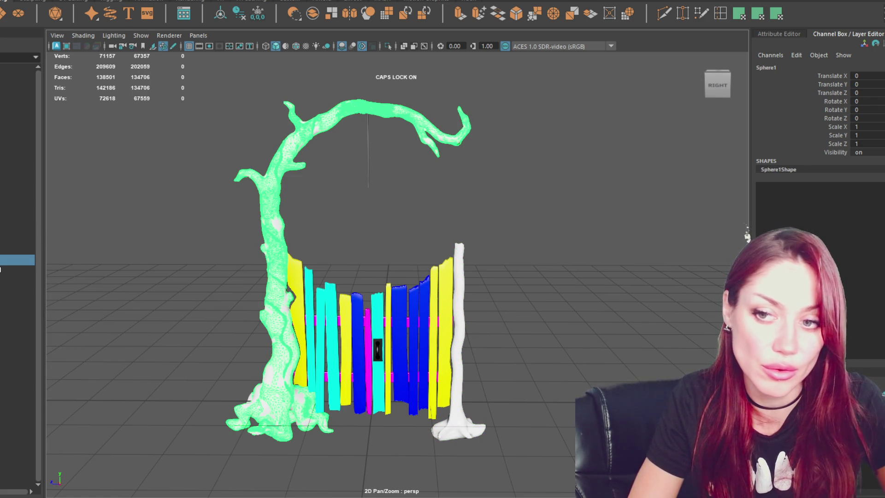
{"action": "double_click", "coordinate": [17, 260]}
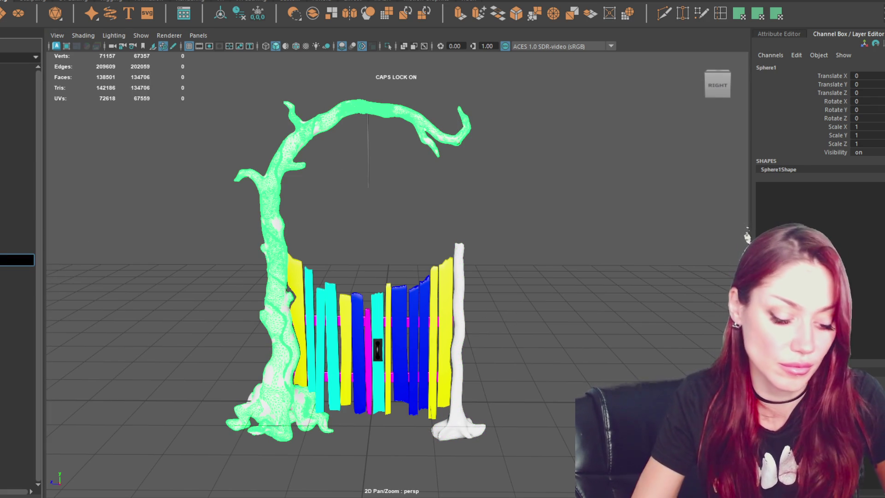
{"action": "key", "text": "Caps_Lock"}
{"action": "type", "text": "Tree_Big_Hi"}
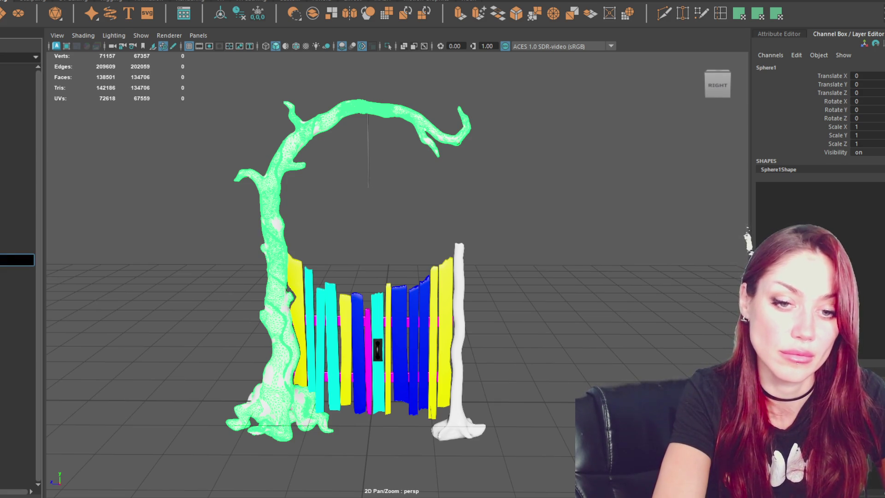
{"action": "key", "text": "Return"}
{"action": "key", "text": "ctrl+h"}
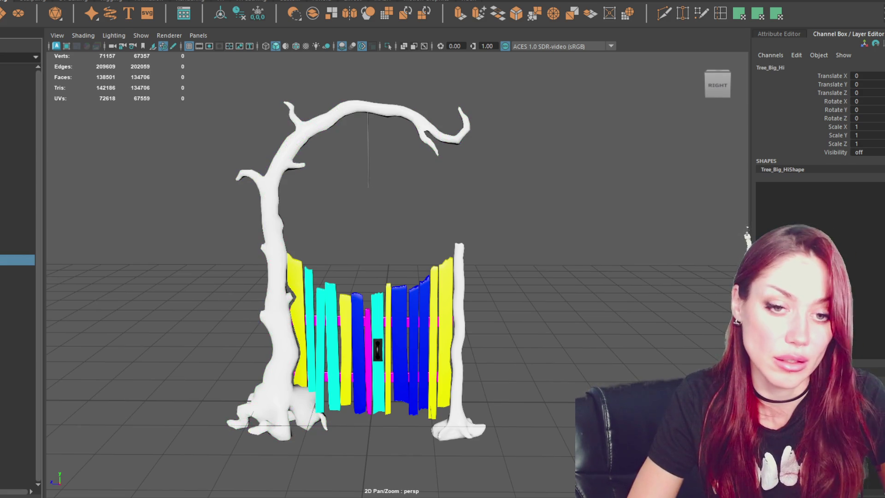
{"action": "left_click", "coordinate": [291, 159]}
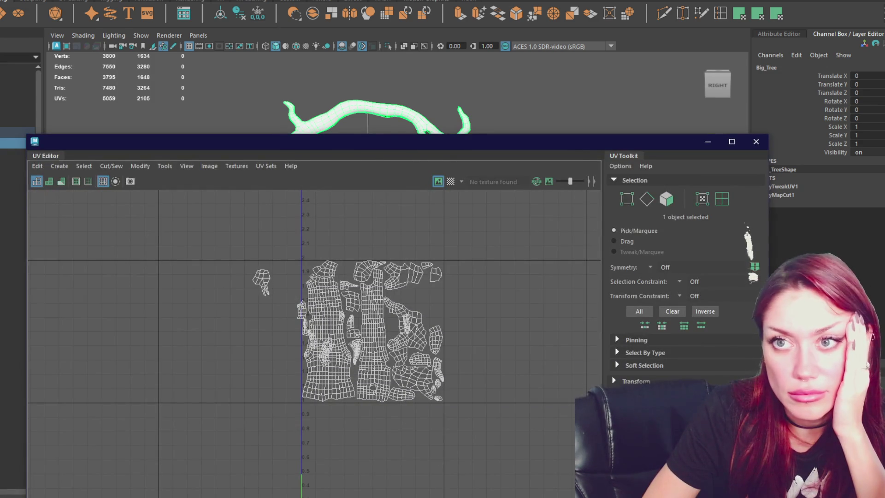
- Close the UV Editor window and hide the Channel Box with Ctrl+A to widen the viewport
{"action": "left_click", "coordinate": [288, 1]}
{"action": "left_click", "coordinate": [288, 1]}
{"action": "left_click", "coordinate": [288, 1]}
{"action": "left_click", "coordinate": [290, 2]}
{"action": "left_click", "coordinate": [707, 142]}
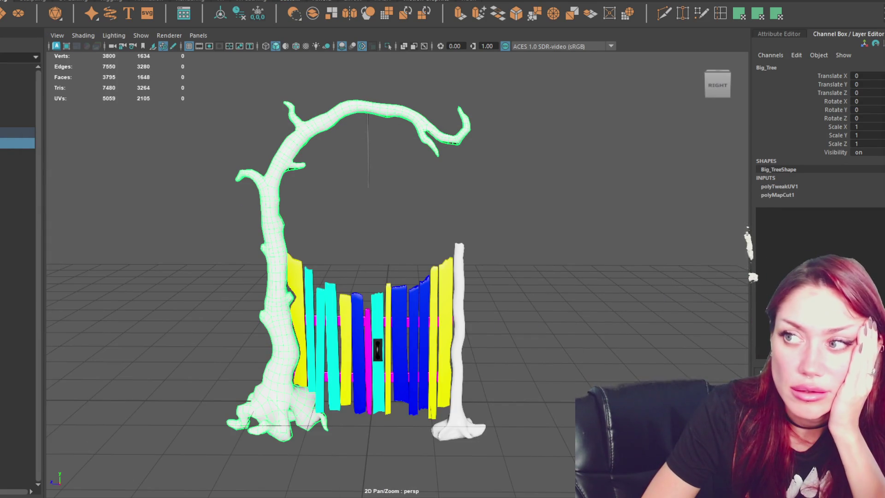
{"action": "key", "text": "ctrl+a"}
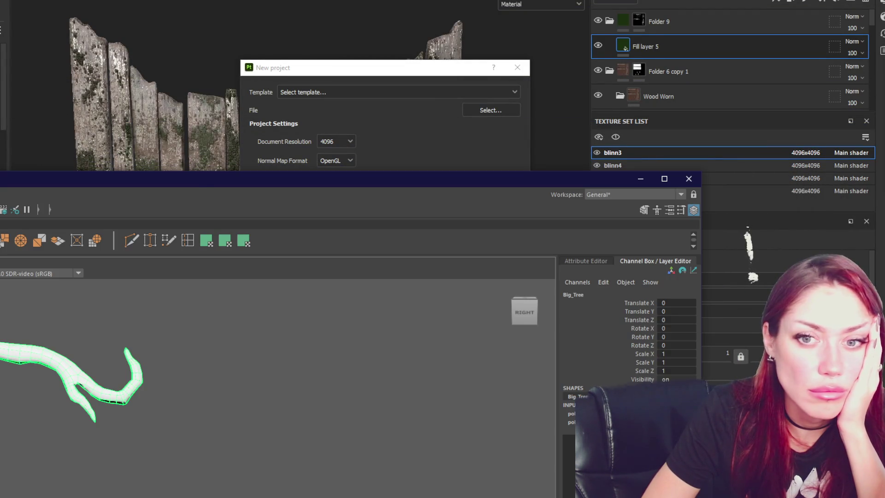
- Maximize the Maya window, open the UV Editor for Big_Tree, and switch to UV face selection
{"action": "mouse_move", "coordinate": [703, 220]}
{"action": "left_mouse_down"}
{"action": "mouse_move", "coordinate": [258, 221]}
{"action": "mouse_move", "coordinate": [446, 129]}
{"action": "mouse_move", "coordinate": [589, 84]}
{"action": "left_mouse_up"}
{"action": "left_click", "coordinate": [769, 84]}
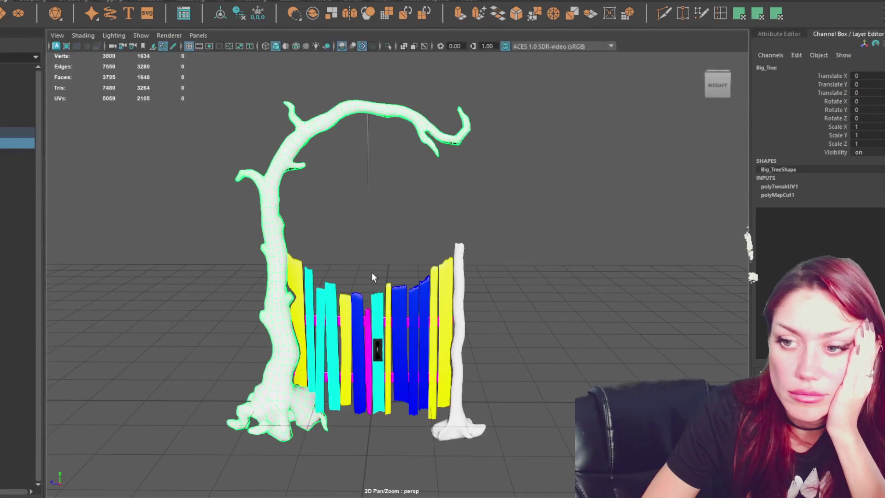
{"action": "left_click", "coordinate": [299, 1]}
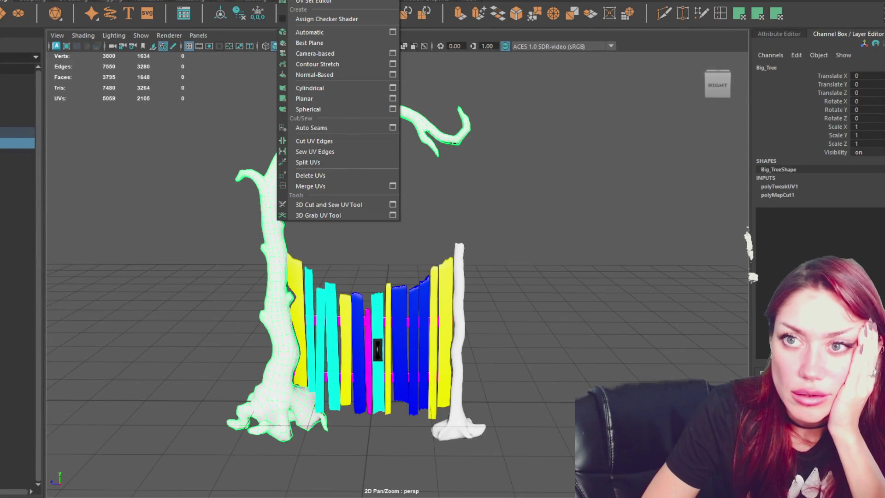
{"action": "left_click", "coordinate": [299, 2]}
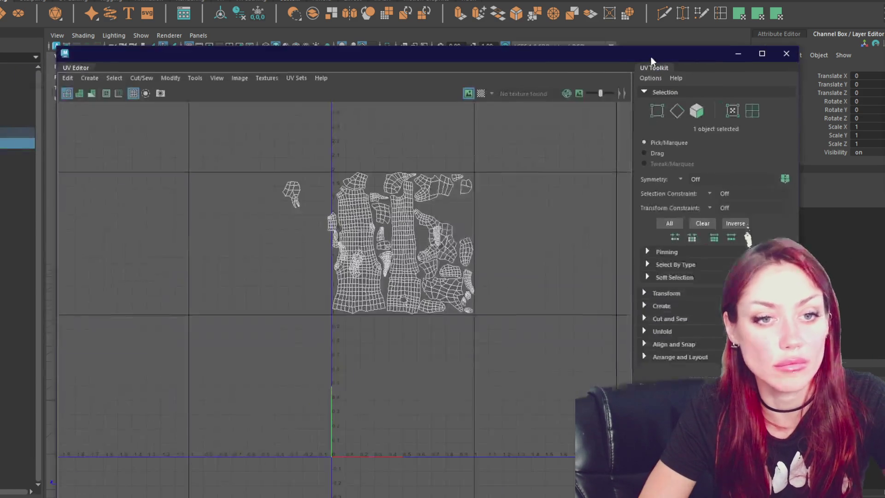
{"action": "scroll", "coordinate": [405, 294], "scroll_direction": "up", "scroll_amount": 3}
{"action": "right_click_drag", "start_coordinate": [340, 283], "coordinate": [339, 309]}
{"action": "left_click", "coordinate": [306, 382]}
- Move the small 25-, 23- and 28-face UV shells aside from the main layout
{"action": "key", "text": "w"}
{"action": "mouse_move", "coordinate": [308, 390]}
{"action": "left_mouse_down"}
{"action": "mouse_move", "coordinate": [439, 282]}
{"action": "mouse_move", "coordinate": [473, 274]}
{"action": "left_mouse_up"}
{"action": "left_click", "coordinate": [119, 258]}
{"action": "mouse_move", "coordinate": [118, 258]}
{"action": "left_mouse_down"}
{"action": "mouse_move", "coordinate": [458, 303]}
{"action": "mouse_move", "coordinate": [449, 285]}
{"action": "left_mouse_up"}
{"action": "left_click", "coordinate": [240, 388]}
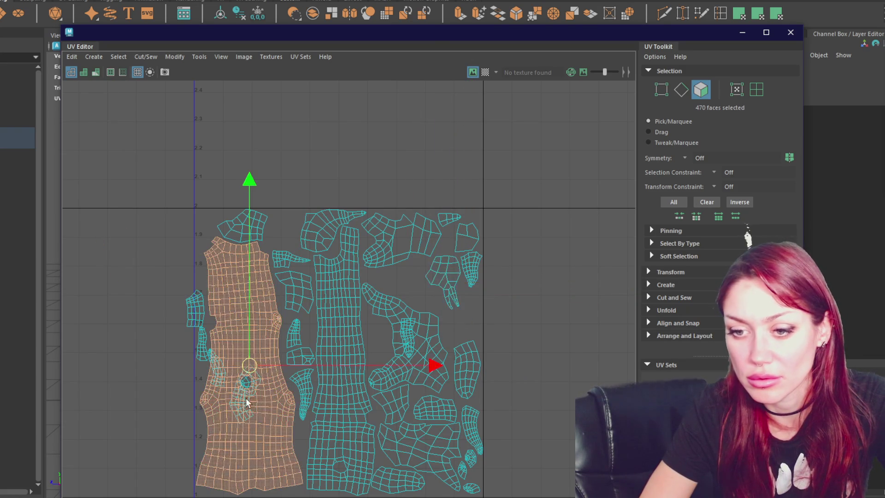
{"action": "left_click", "coordinate": [246, 386]}
{"action": "mouse_move", "coordinate": [245, 386]}
{"action": "left_mouse_down"}
{"action": "mouse_move", "coordinate": [469, 281]}
{"action": "mouse_move", "coordinate": [457, 335]}
{"action": "mouse_move", "coordinate": [382, 352]}
{"action": "mouse_move", "coordinate": [336, 331]}
{"action": "mouse_move", "coordinate": [307, 246]}
{"action": "mouse_move", "coordinate": [207, 227]}
{"action": "mouse_move", "coordinate": [154, 249]}
{"action": "mouse_move", "coordinate": [112, 246]}
{"action": "left_mouse_up"}
{"action": "left_click", "coordinate": [192, 325]}
{"action": "left_click_drag", "start_coordinate": [193, 325], "coordinate": [113, 297]}
- Move the 44-, 32- and 46-face shells out to the left of the UV square
{"action": "left_click", "coordinate": [203, 343]}
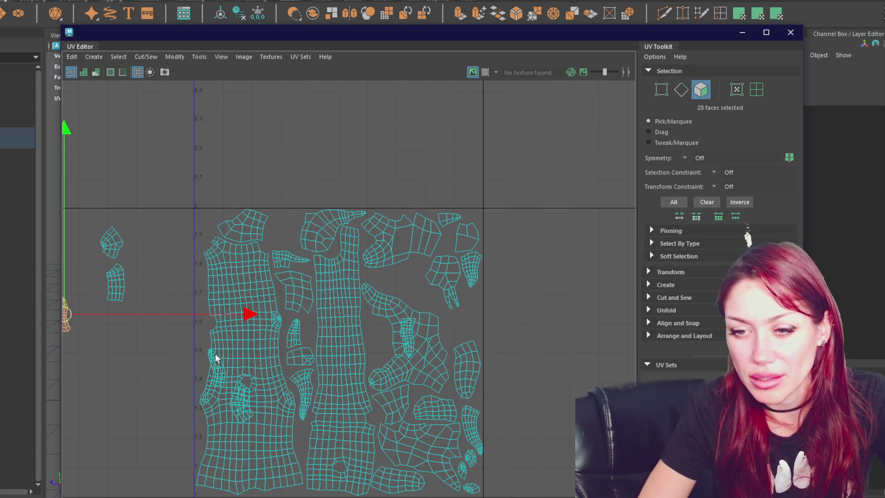
{"action": "left_click", "coordinate": [216, 358]}
{"action": "left_click_drag", "start_coordinate": [214, 362], "coordinate": [127, 338]}
{"action": "left_click", "coordinate": [243, 391]}
{"action": "mouse_move", "coordinate": [243, 390]}
{"action": "left_mouse_down"}
{"action": "mouse_move", "coordinate": [172, 376]}
{"action": "mouse_move", "coordinate": [123, 401]}
{"action": "mouse_move", "coordinate": [127, 414]}
{"action": "left_mouse_up"}
{"action": "middle_click_drag", "start_coordinate": [418, 365], "coordinate": [404, 265], "text": "alt"}
{"action": "left_click", "coordinate": [392, 236]}
{"action": "left_click_drag", "start_coordinate": [394, 245], "coordinate": [92, 397]}
{"action": "middle_click_drag", "start_coordinate": [440, 258], "coordinate": [461, 294], "text": "alt"}
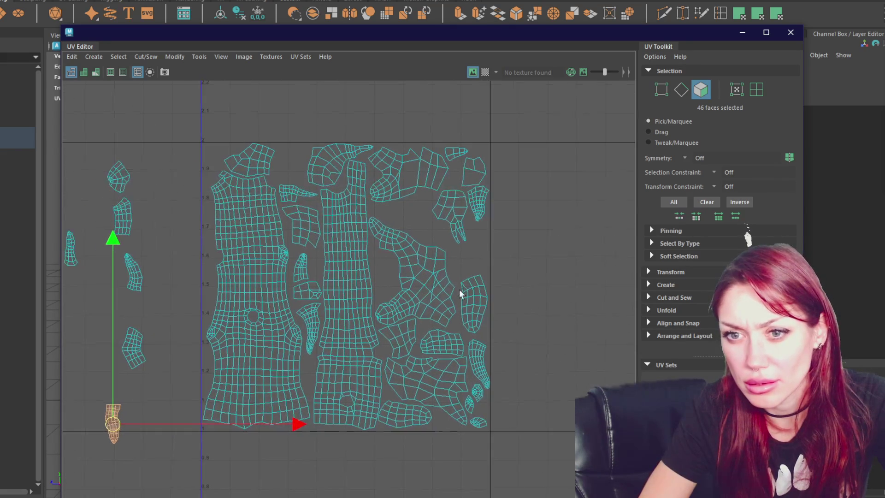
- Place the 28-face, 44-face, upper-left and 32-face shells into gaps inside the UV square
{"action": "left_click", "coordinate": [117, 213]}
{"action": "left_click", "coordinate": [121, 220]}
{"action": "mouse_move", "coordinate": [121, 220]}
{"action": "left_mouse_down"}
{"action": "mouse_move", "coordinate": [427, 225]}
{"action": "mouse_move", "coordinate": [422, 215]}
{"action": "left_mouse_up"}
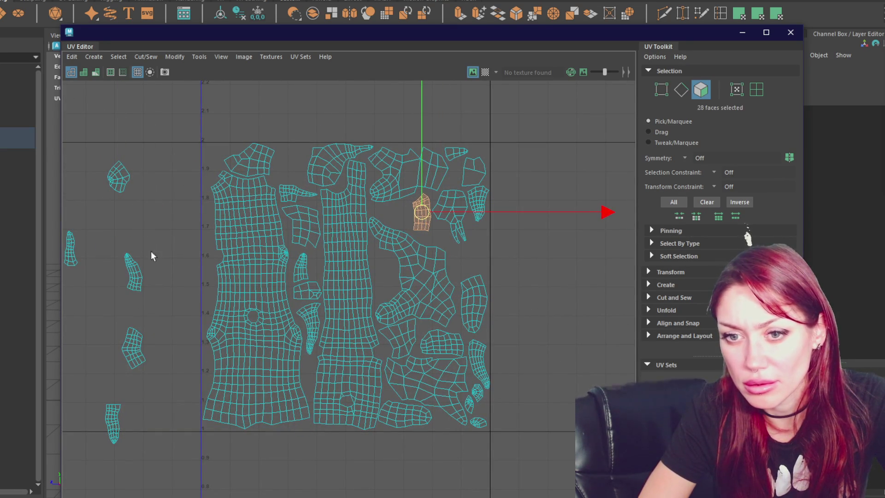
{"action": "left_click", "coordinate": [133, 289]}
{"action": "mouse_move", "coordinate": [133, 290]}
{"action": "left_mouse_down"}
{"action": "mouse_move", "coordinate": [355, 268]}
{"action": "mouse_move", "coordinate": [382, 277]}
{"action": "left_mouse_up"}
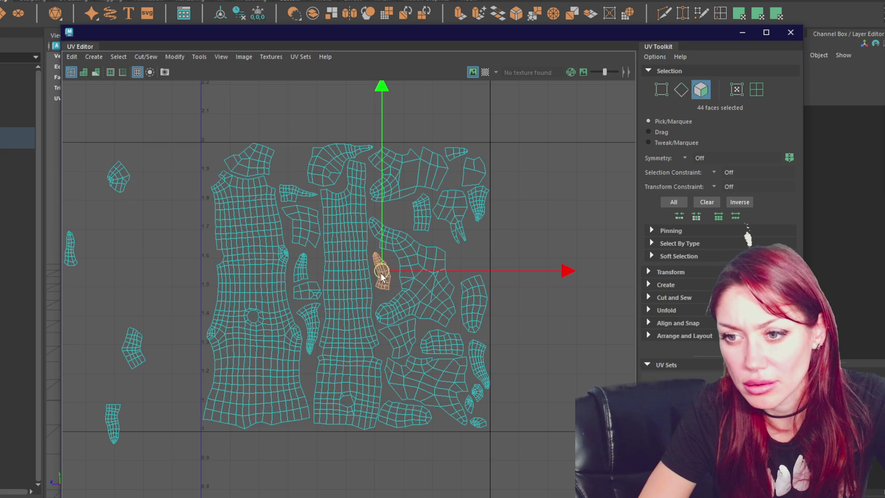
{"action": "left_click", "coordinate": [121, 178]}
{"action": "left_click_drag", "start_coordinate": [121, 178], "coordinate": [289, 165]}
{"action": "left_click", "coordinate": [74, 261]}
{"action": "left_click_drag", "start_coordinate": [74, 261], "coordinate": [486, 260]}
{"action": "left_click", "coordinate": [133, 348]}
{"action": "mouse_move", "coordinate": [133, 348]}
{"action": "left_mouse_down"}
{"action": "mouse_move", "coordinate": [461, 263]}
{"action": "mouse_move", "coordinate": [445, 249]}
{"action": "mouse_move", "coordinate": [565, 260]}
{"action": "left_mouse_up"}
- Reposition the 28- and 32-face shells into better gaps and move the 46-face shell into the layout
{"action": "left_click", "coordinate": [483, 253]}
{"action": "mouse_move", "coordinate": [482, 255]}
{"action": "left_mouse_down"}
{"action": "mouse_move", "coordinate": [406, 214]}
{"action": "mouse_move", "coordinate": [549, 204]}
{"action": "left_mouse_up"}
{"action": "left_click", "coordinate": [564, 263]}
{"action": "left_click_drag", "start_coordinate": [563, 263], "coordinate": [478, 258]}
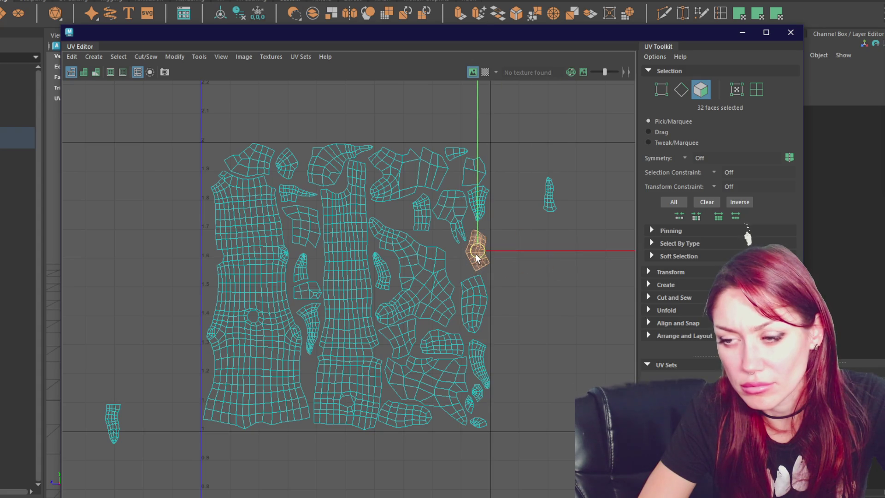
{"action": "left_click", "coordinate": [549, 204]}
{"action": "mouse_move", "coordinate": [550, 205]}
{"action": "left_mouse_down"}
{"action": "mouse_move", "coordinate": [452, 243]}
{"action": "mouse_move", "coordinate": [449, 257]}
{"action": "mouse_move", "coordinate": [414, 214]}
{"action": "mouse_move", "coordinate": [422, 220]}
{"action": "left_mouse_up"}
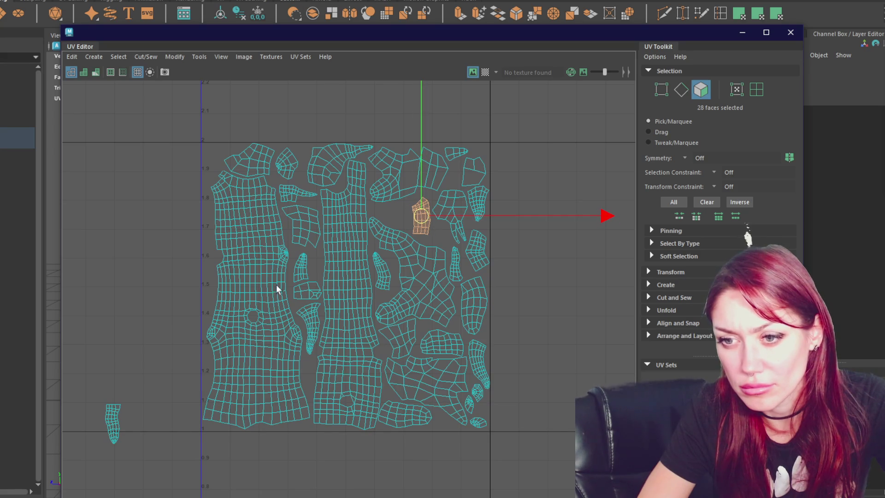
{"action": "left_click", "coordinate": [113, 422]}
{"action": "mouse_move", "coordinate": [113, 421]}
{"action": "left_mouse_down"}
{"action": "mouse_move", "coordinate": [207, 248]}
{"action": "mouse_move", "coordinate": [209, 276]}
{"action": "mouse_move", "coordinate": [212, 168]}
{"action": "mouse_move", "coordinate": [211, 276]}
{"action": "left_mouse_up"}
- Nudge the last shell to the layout edge and zoom out to view the full packed layout
{"action": "left_click_drag", "start_coordinate": [389, 277], "coordinate": [392, 276]}
{"action": "scroll", "coordinate": [222, 285], "scroll_direction": "up", "scroll_amount": 5}
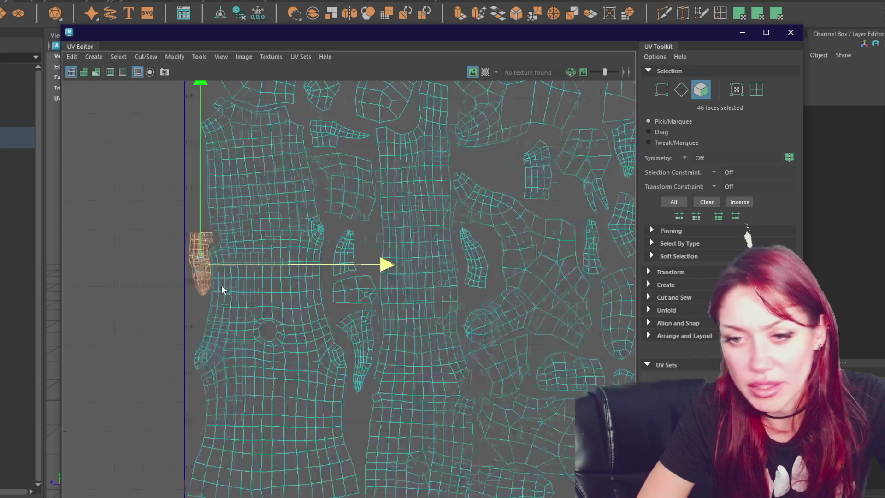
{"action": "left_click_drag", "start_coordinate": [413, 282], "coordinate": [410, 283]}
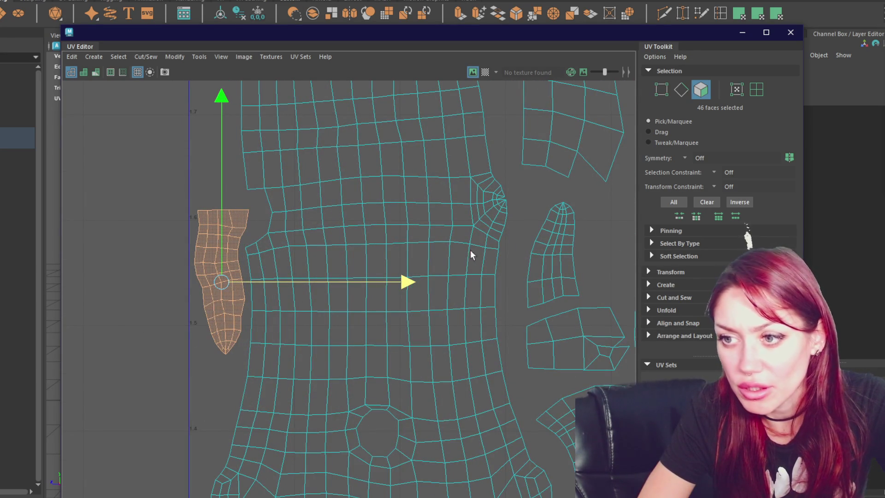
{"action": "scroll", "coordinate": [509, 238], "scroll_direction": "down", "scroll_amount": 6}
{"action": "mouse_move", "coordinate": [515, 227]}
{"action": "middle_mouse_down", "text": "alt"}
{"action": "mouse_move", "coordinate": [225, 223]}
{"action": "mouse_move", "coordinate": [225, 148]}
{"action": "middle_mouse_up", "text": "alt"}
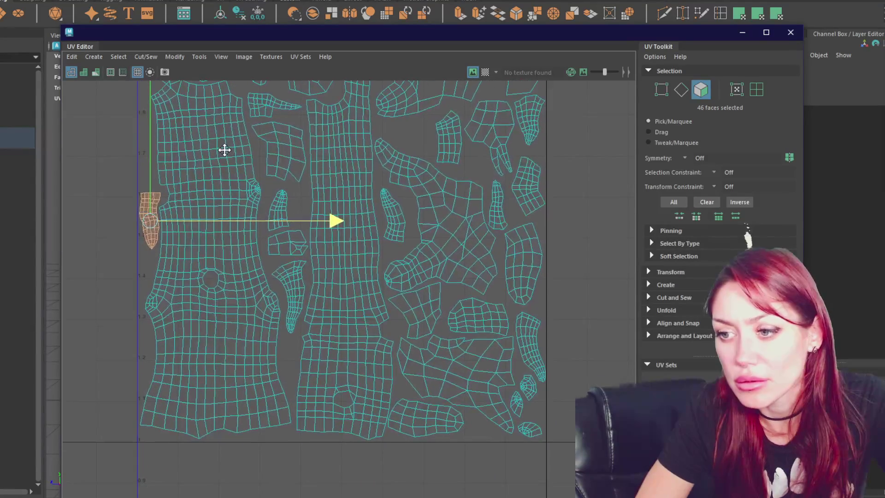
{"action": "scroll", "coordinate": [329, 199], "scroll_direction": "down", "scroll_amount": 3}
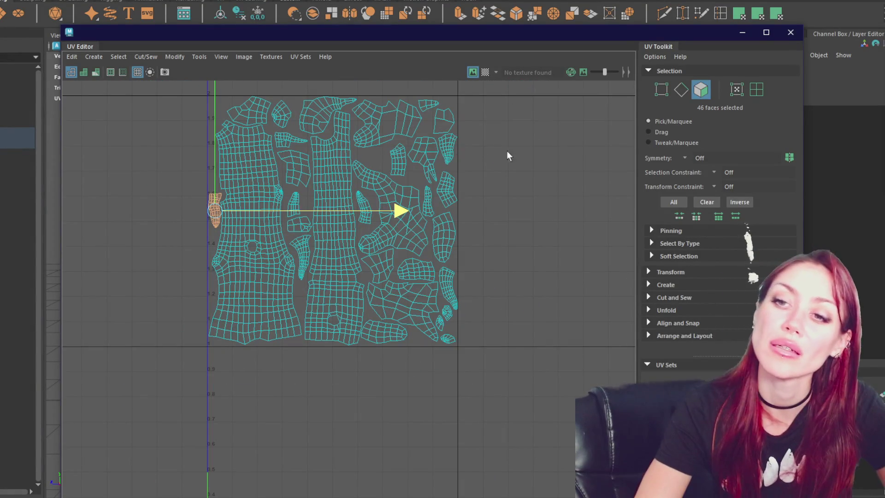
{"action": "scroll", "coordinate": [357, 207], "scroll_direction": "down", "scroll_amount": 2}
{"action": "left_click", "coordinate": [172, 106]}
- Marquee-select all 1648 UV faces, drag them down into the 0–1 tile, and close the UV Editor
{"action": "left_click_drag", "start_coordinate": [196, 128], "coordinate": [496, 420]}
{"action": "middle_click_drag", "start_coordinate": [338, 415], "coordinate": [332, 404], "text": "alt"}
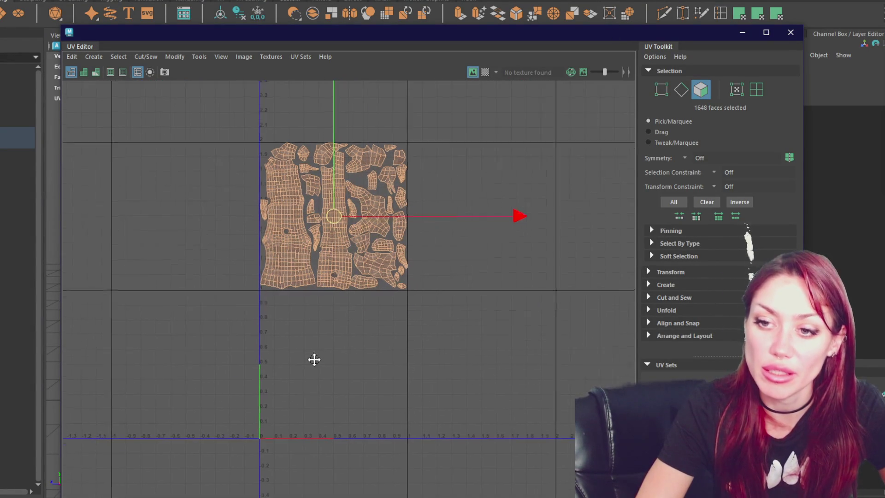
{"action": "left_click_drag", "start_coordinate": [333, 129], "coordinate": [343, 276]}
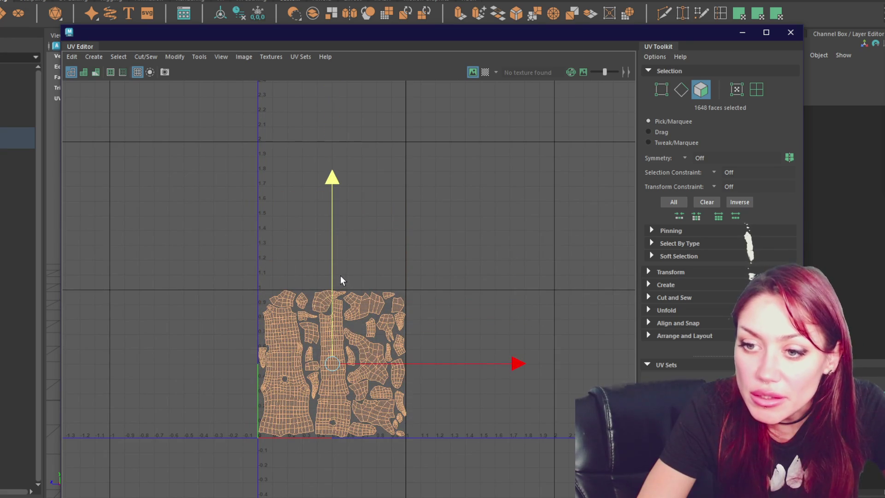
{"action": "scroll", "coordinate": [341, 275], "scroll_direction": "up", "scroll_amount": 2}
{"action": "middle_click_drag", "start_coordinate": [341, 277], "coordinate": [341, 129], "text": "alt"}
{"action": "scroll", "coordinate": [341, 129], "scroll_direction": "up", "scroll_amount": 1}
{"action": "scroll", "coordinate": [344, 117], "scroll_direction": "up", "scroll_amount": 1}
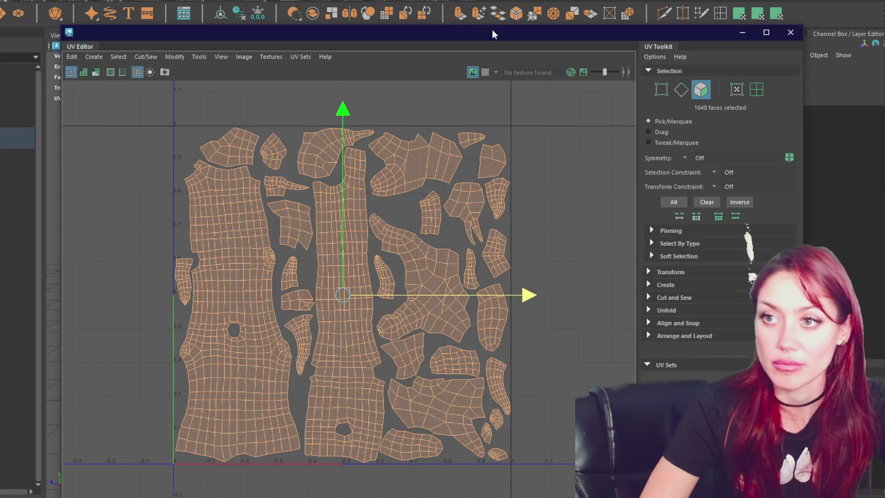
{"action": "left_click", "coordinate": [790, 32]}
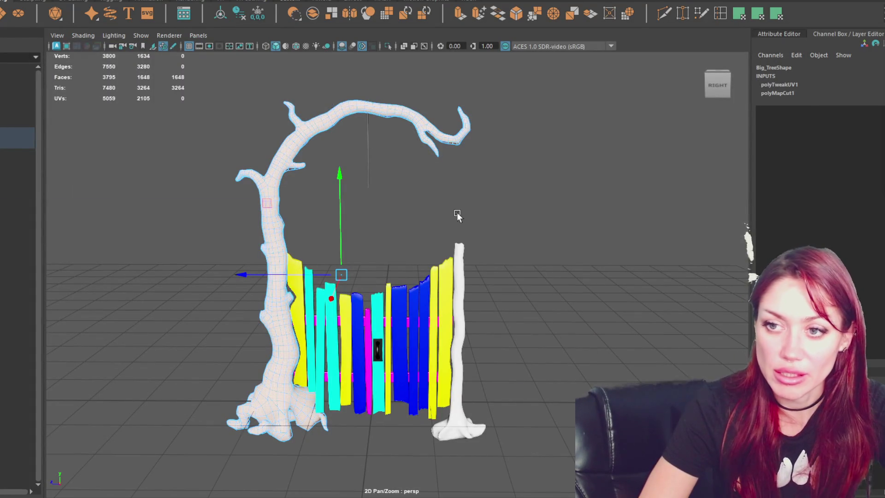
- Leave face mode and select the low-poly Big_Tree and Small_Tree in the viewport
{"action": "key", "text": "F8"}
{"action": "left_click", "coordinate": [500, 187]}
{"action": "left_click", "coordinate": [409, 113]}
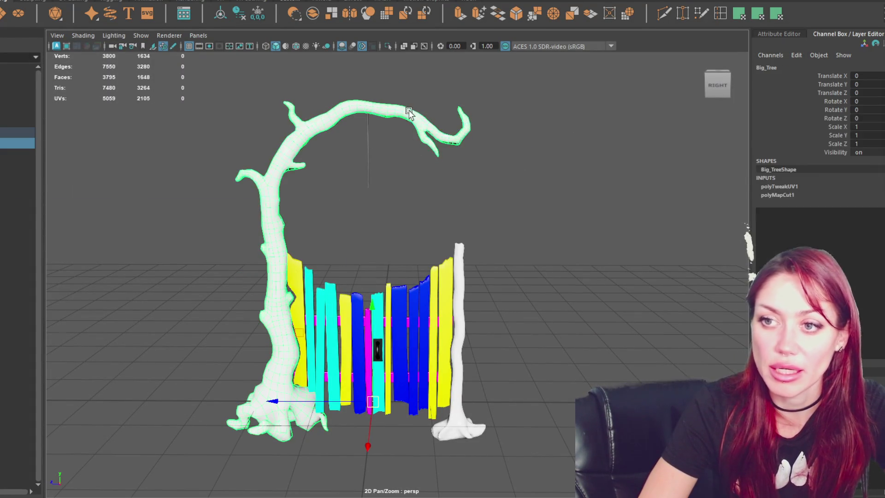
{"action": "left_click", "coordinate": [462, 279]}
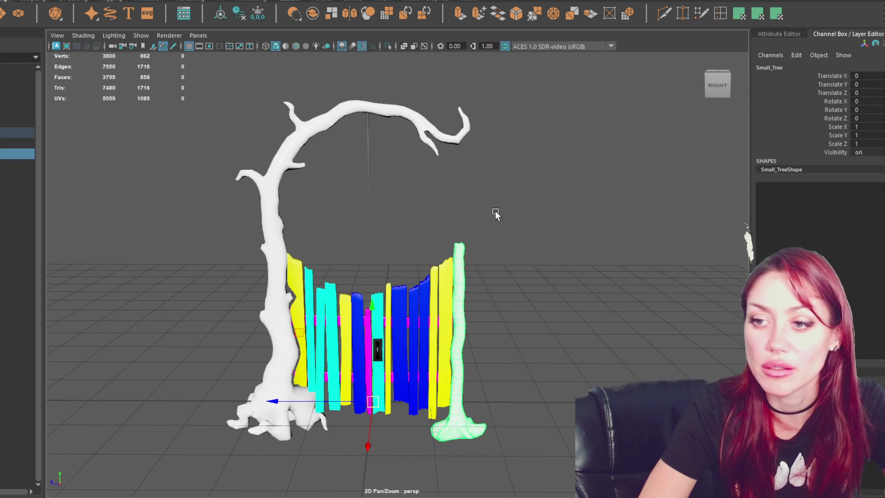
{"action": "left_click", "coordinate": [444, 136]}
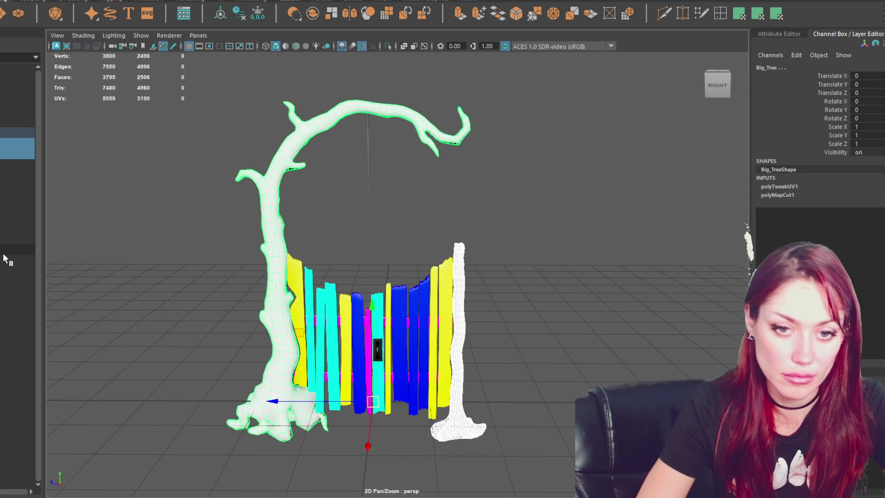
- Go through the Outliner entries to find the HI_POLY group and unhide it
{"action": "left_click", "coordinate": [13, 122]}
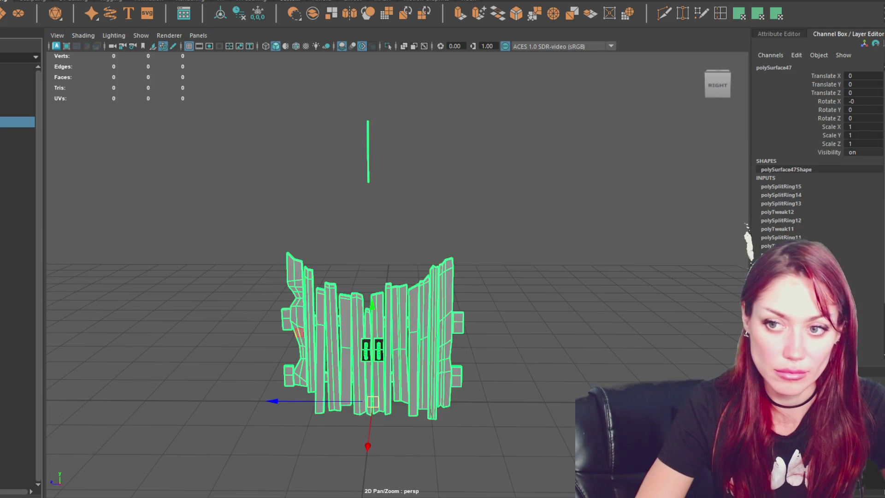
{"action": "left_click", "coordinate": [14, 228]}
{"action": "left_click", "coordinate": [14, 218]}
{"action": "left_click", "coordinate": [14, 238]}
{"action": "left_click", "coordinate": [14, 250]}
{"action": "left_click", "coordinate": [14, 238]}
{"action": "left_click", "coordinate": [14, 255]}
{"action": "left_click", "coordinate": [14, 111]}
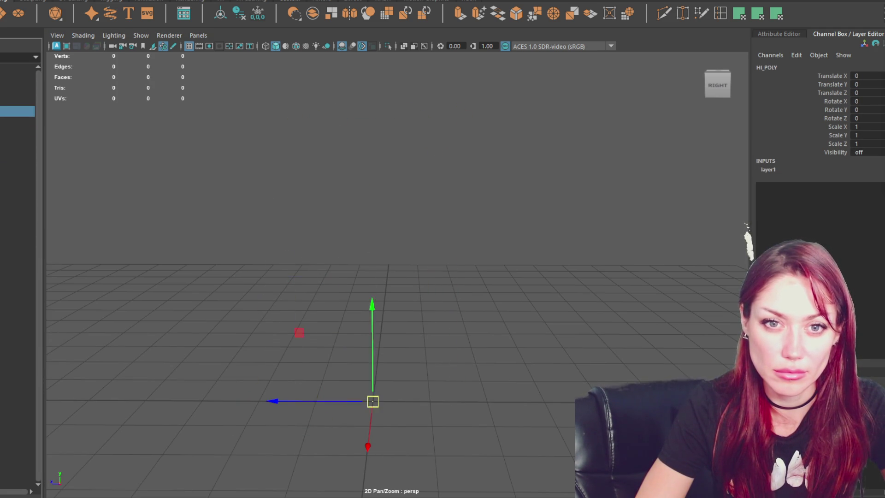
{"action": "key", "text": "shift+h"}
- Unhide Tree_Small_Hi and hide the fence, keeping only Tree_Small_Hi1 selected
{"action": "left_click", "coordinate": [14, 133]}
{"action": "key", "text": "shift+h"}
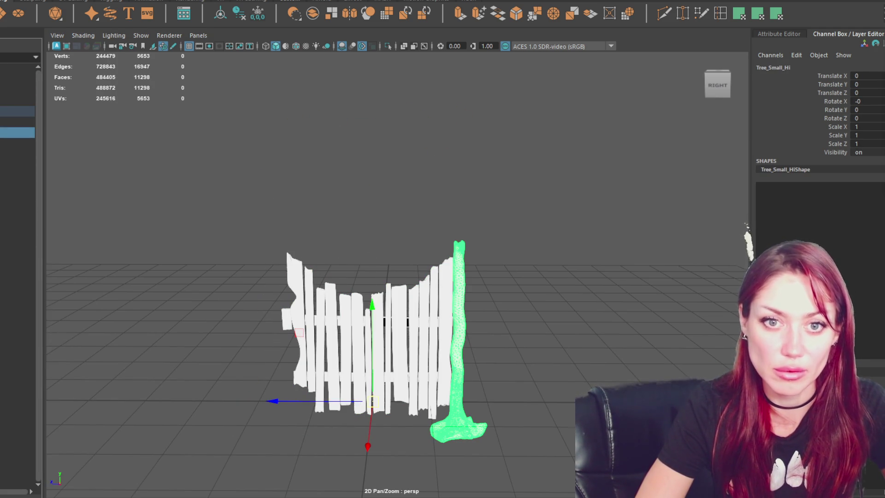
{"action": "left_click", "coordinate": [14, 186]}
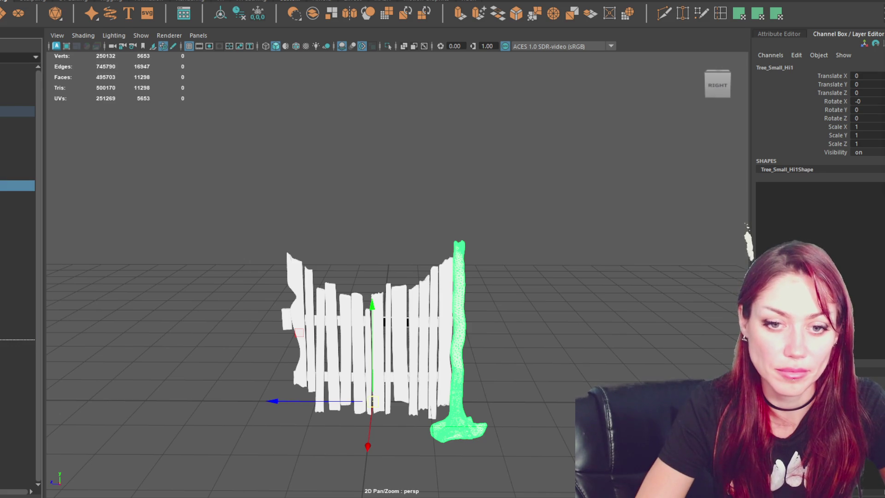
{"action": "left_click", "coordinate": [14, 334]}
{"action": "left_click", "coordinate": [14, 115]}
{"action": "key", "text": "ctrl+h"}
{"action": "left_click", "coordinate": [14, 334]}
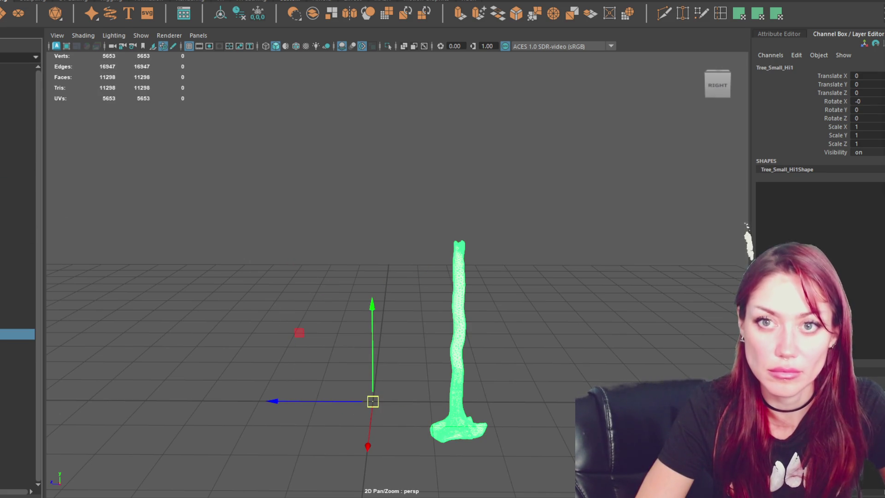
- Unlock normals and soften edges on Tree_Small_Hi1, then show Tree_Big_Hi alongside it
{"action": "left_click", "coordinate": [85, 1]}
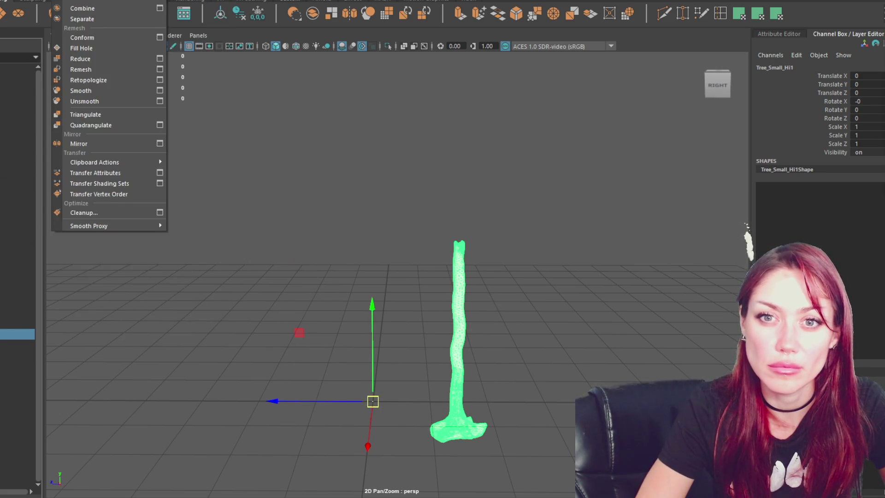
{"action": "mouse_move", "coordinate": [166, 1]}
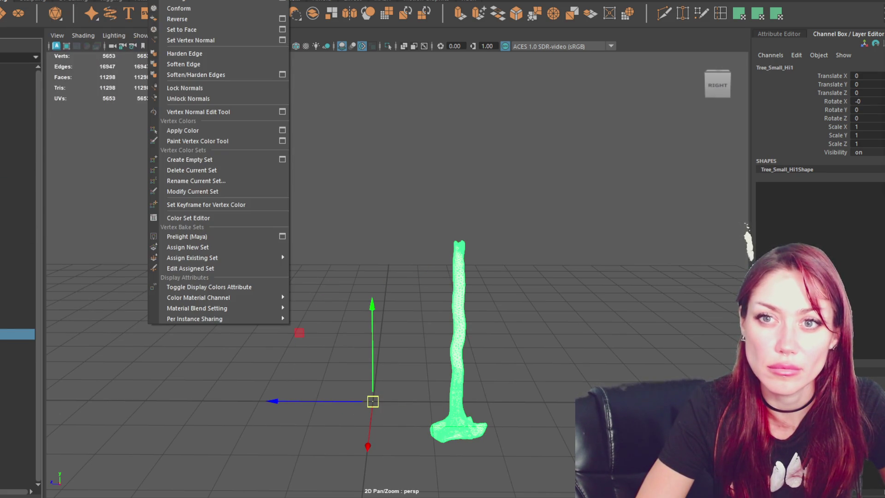
{"action": "left_click", "coordinate": [199, 98]}
{"action": "mouse_move", "coordinate": [406, 145]}
{"action": "right_mouse_down", "text": "shift"}
{"action": "mouse_move", "coordinate": [546, 200]}
{"action": "mouse_move", "coordinate": [613, 162]}
{"action": "right_mouse_up", "text": "shift"}
{"action": "left_click", "coordinate": [448, 309]}
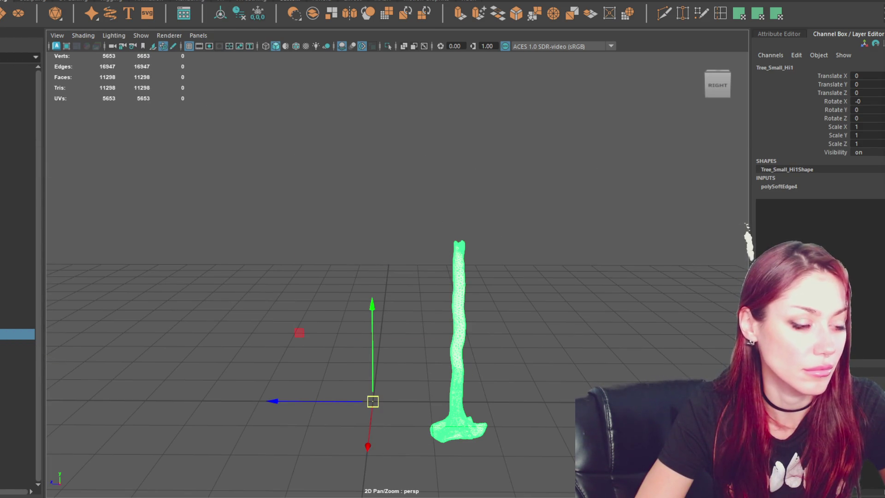
{"action": "left_click", "coordinate": [17, 322]}
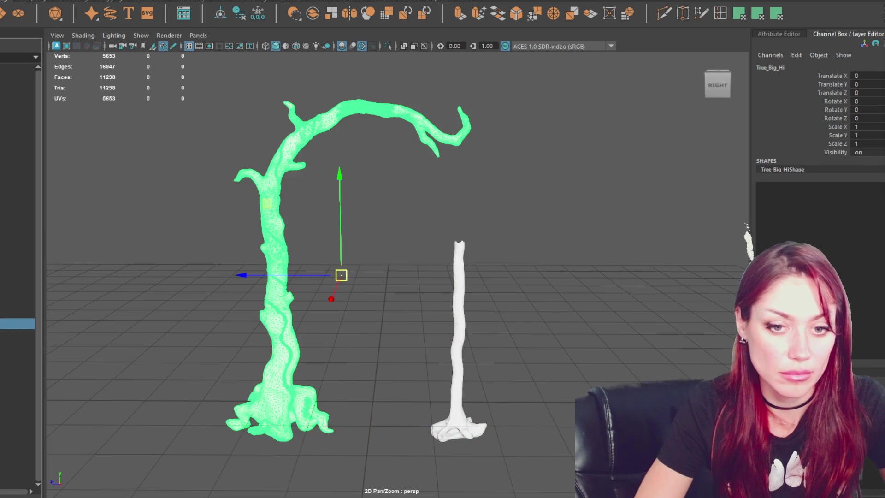
{"action": "left_click", "coordinate": [17, 334], "text": "ctrl"}
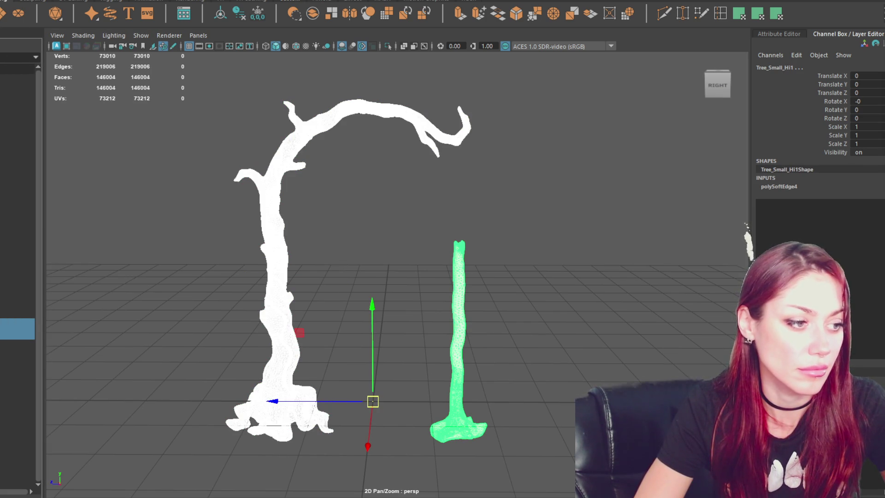
- Create a new project from the lo mesh and dismiss the old project's unsaved-changes prompt
{"action": "left_click", "coordinate": [408, 211]}
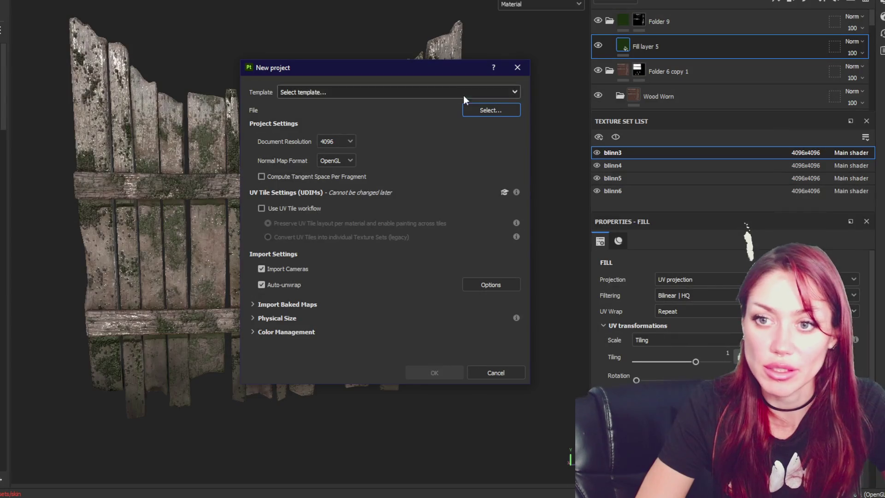
{"action": "left_click", "coordinate": [501, 108]}
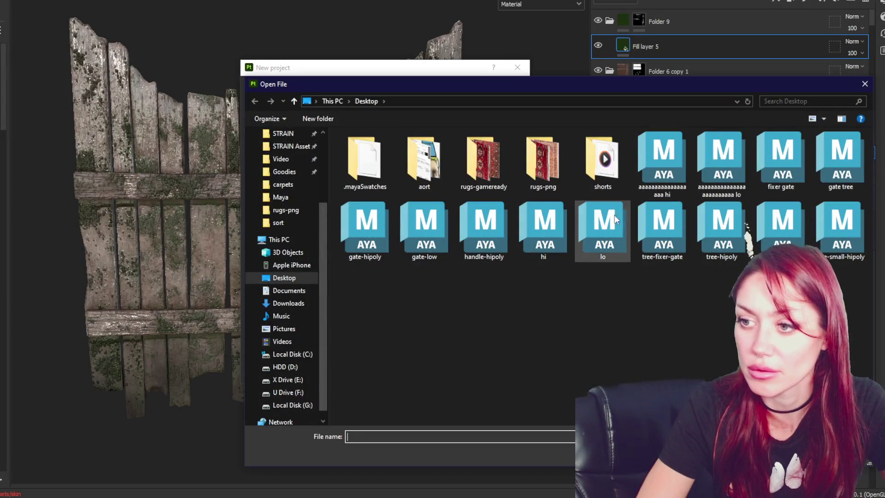
{"action": "double_click", "coordinate": [615, 219]}
{"action": "left_click", "coordinate": [438, 371]}
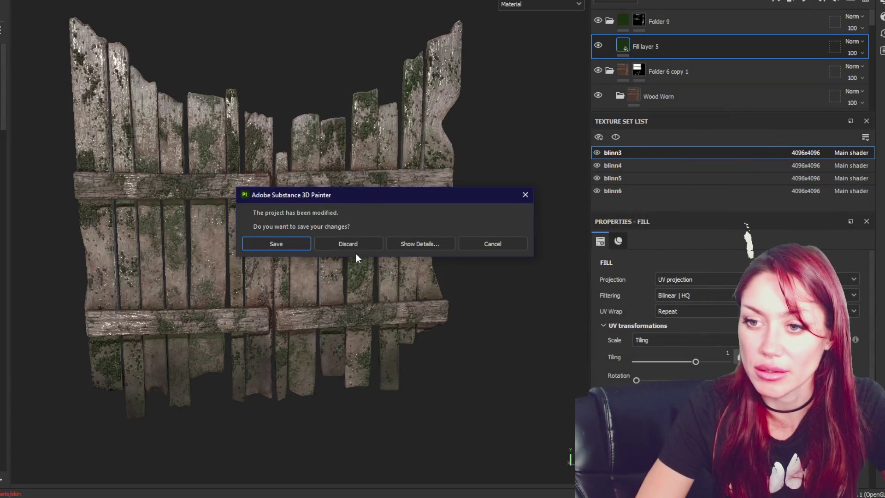
{"action": "left_click", "coordinate": [308, 243]}
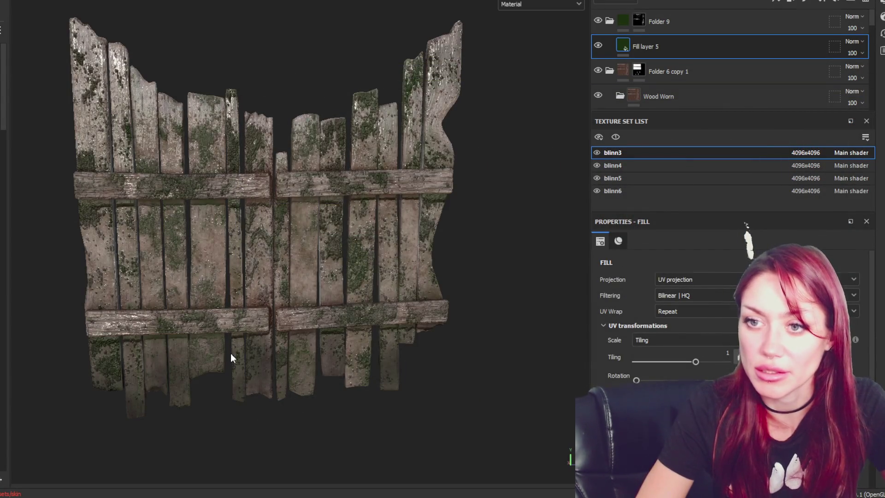
- Orbit to view both low-poly trunks and switch to Baking mode
{"action": "scroll", "coordinate": [231, 354], "scroll_direction": "down", "scroll_amount": 5}
{"action": "mouse_move", "coordinate": [327, 286]}
{"action": "left_mouse_down", "text": "alt"}
{"action": "mouse_move", "coordinate": [450, 303]}
{"action": "mouse_move", "coordinate": [497, 289]}
{"action": "mouse_move", "coordinate": [530, 245]}
{"action": "mouse_move", "coordinate": [305, 243]}
{"action": "left_mouse_up", "text": "alt"}
{"action": "scroll", "coordinate": [304, 243], "scroll_direction": "up", "scroll_amount": 3}
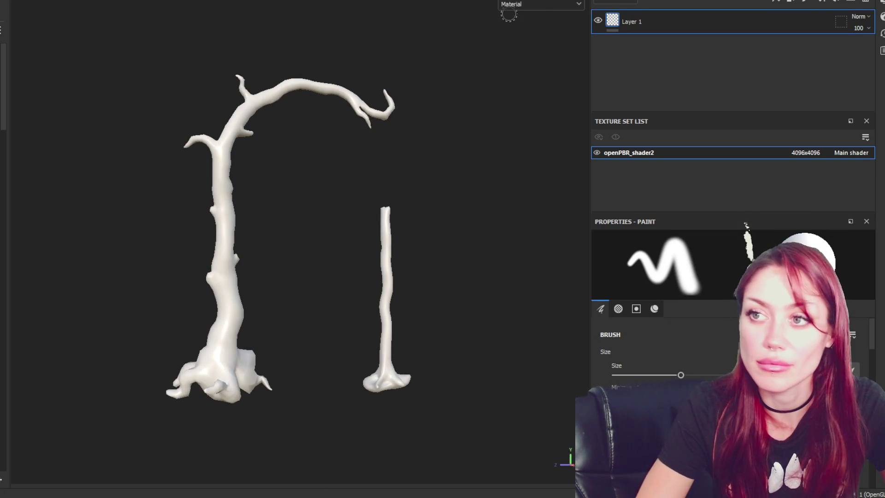
{"action": "key", "text": "ctrl+shift+b"}
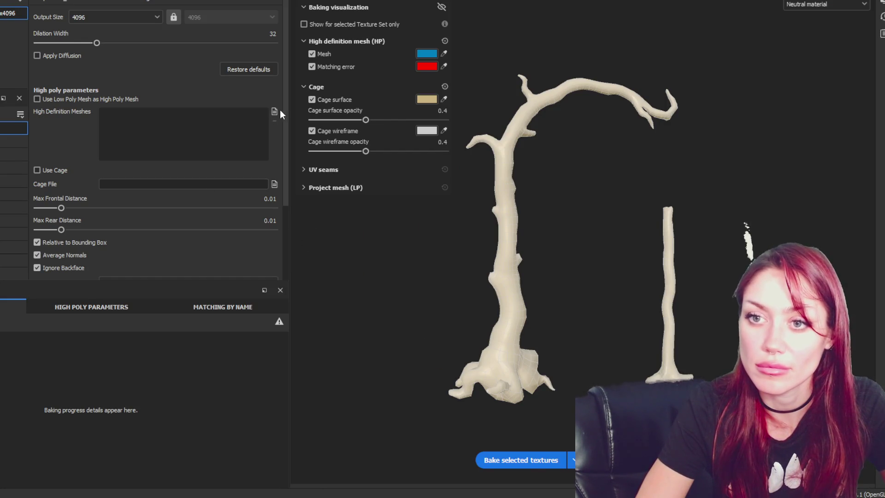
- Load hi.fbx as the high-definition mesh and set antialiasing to Supersampling 4x
{"action": "left_click", "coordinate": [274, 112]}
{"action": "double_click", "coordinate": [178, 117]}
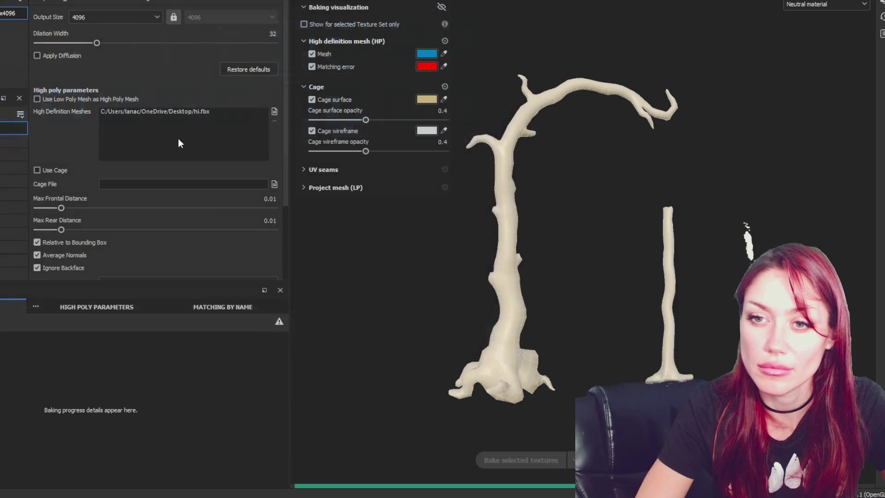
{"action": "scroll", "coordinate": [143, 224], "scroll_direction": "down", "scroll_amount": 3}
{"action": "left_click", "coordinate": [139, 187]}
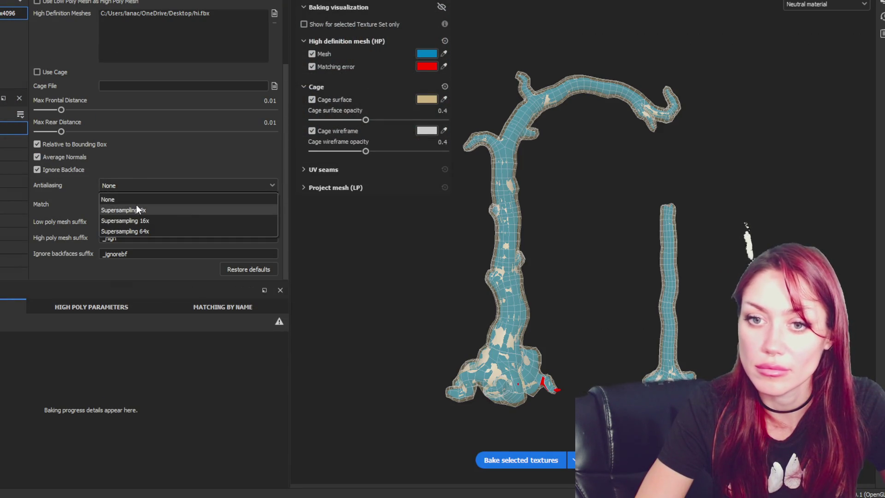
{"action": "left_click", "coordinate": [136, 210]}
- Set max frontal distance to 0.0069 and rear distance below 0.01, then bake
{"action": "scroll", "coordinate": [530, 210], "scroll_direction": "up", "scroll_amount": 3}
{"action": "scroll", "coordinate": [672, 205], "scroll_direction": "down", "scroll_amount": 2}
{"action": "mouse_move", "coordinate": [53, 109]}
{"action": "left_mouse_down"}
{"action": "mouse_move", "coordinate": [15, 111]}
{"action": "mouse_move", "coordinate": [57, 111]}
{"action": "left_mouse_up"}
{"action": "mouse_move", "coordinate": [461, 129]}
{"action": "left_mouse_down", "text": "alt"}
{"action": "mouse_move", "coordinate": [691, 137]}
{"action": "mouse_move", "coordinate": [522, 162]}
{"action": "left_mouse_up", "text": "alt"}
{"action": "left_click_drag", "start_coordinate": [60, 132], "coordinate": [60, 132]}
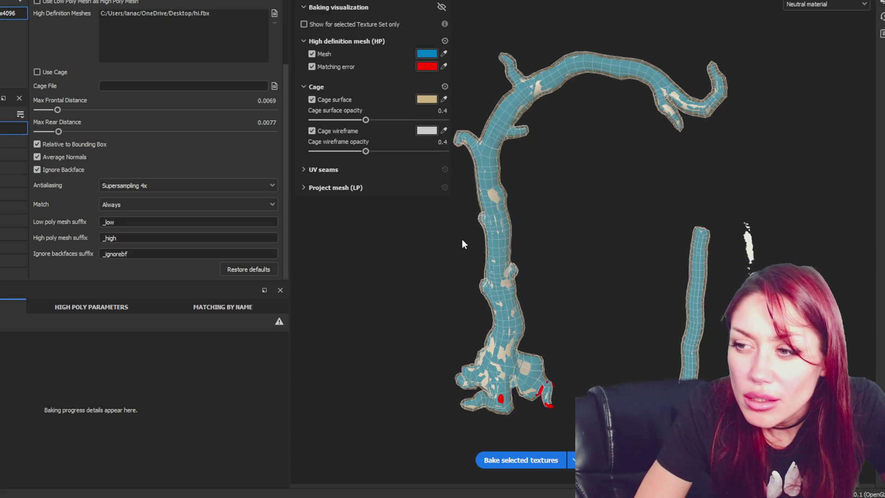
{"action": "scroll", "coordinate": [462, 239], "scroll_direction": "up", "scroll_amount": 5}
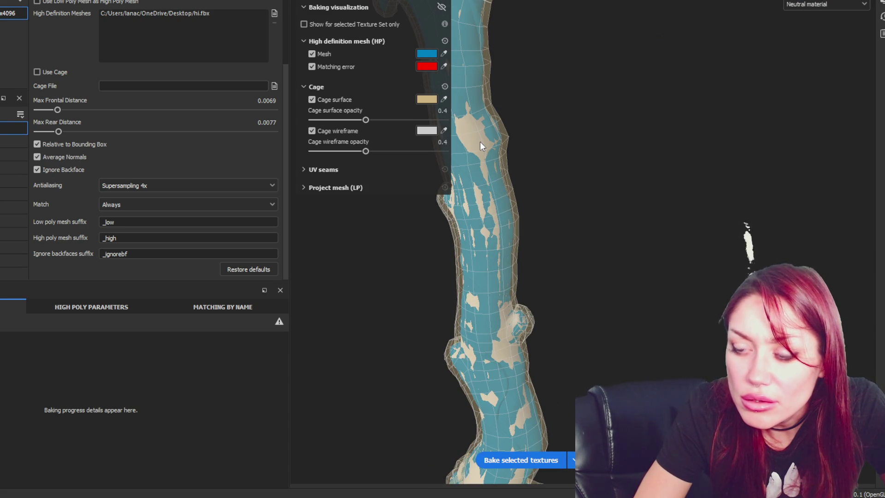
{"action": "scroll", "coordinate": [623, 277], "scroll_direction": "down", "scroll_amount": 5}
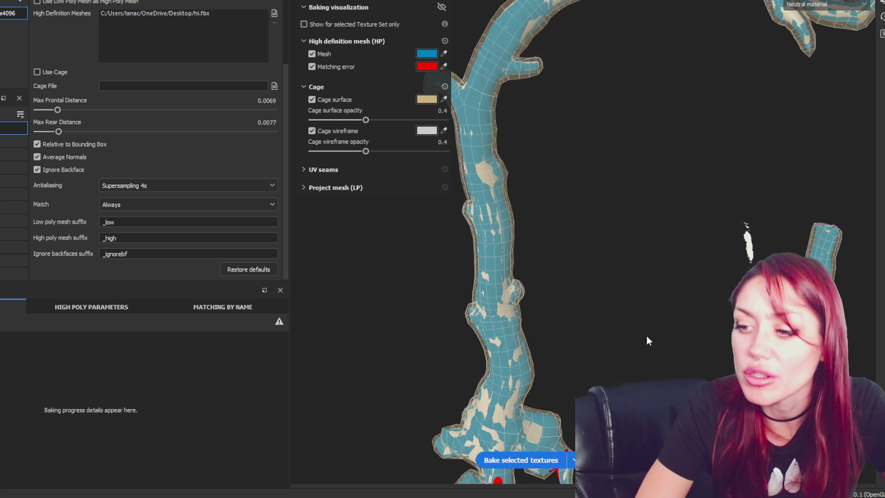
{"action": "left_click", "coordinate": [512, 454]}
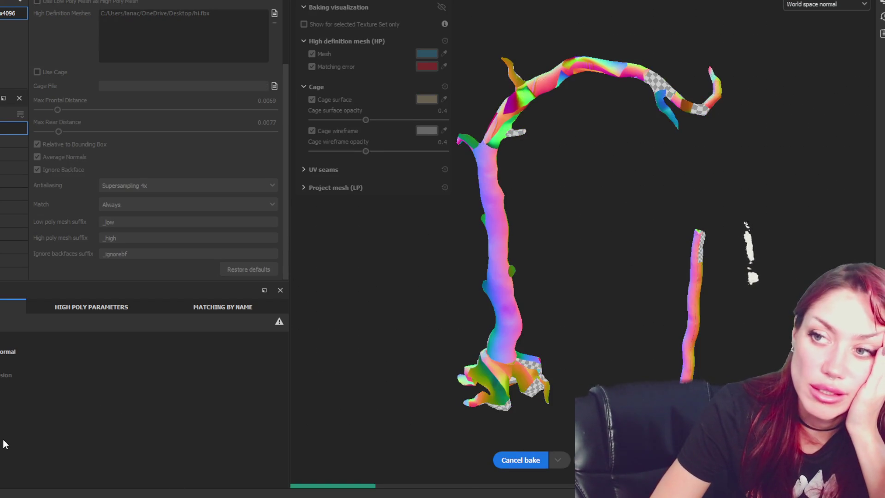
- Back in Maya, select the big high-poly tree, frame it and isolate it
{"action": "key", "text": "alt+Tab"}
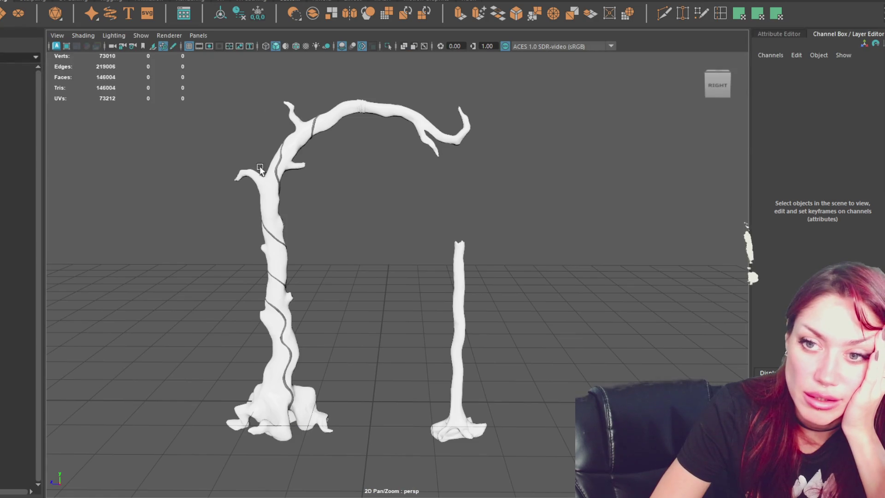
{"action": "left_click", "coordinate": [262, 183]}
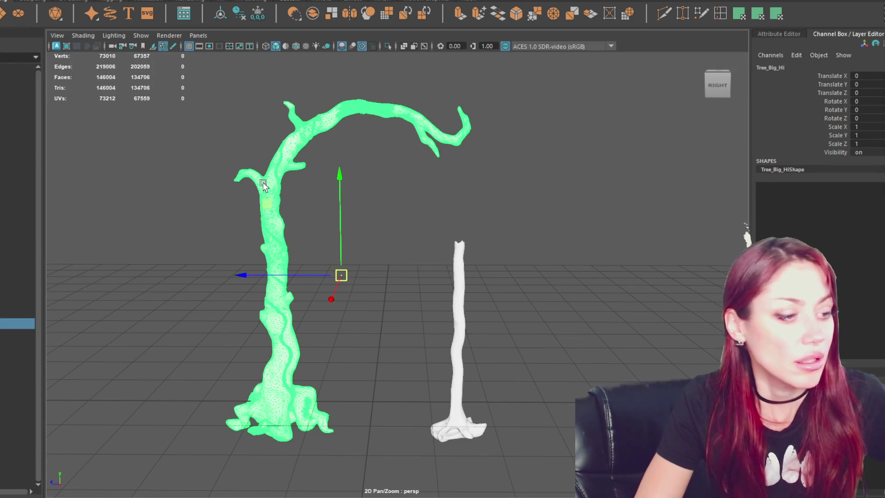
{"action": "scroll", "coordinate": [269, 213], "scroll_direction": "up", "scroll_amount": 3}
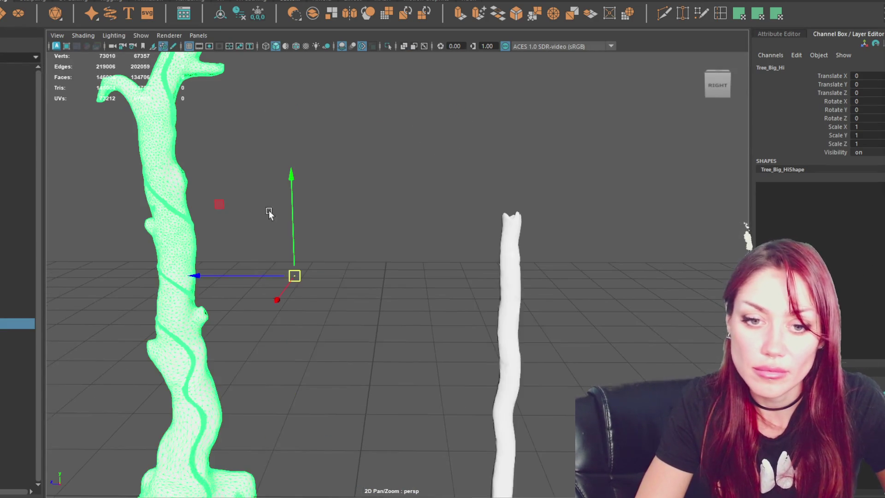
{"action": "key", "text": "f"}
{"action": "left_click", "coordinate": [375, 233]}
{"action": "left_click", "coordinate": [322, 180]}
{"action": "key", "text": "ctrl+1"}
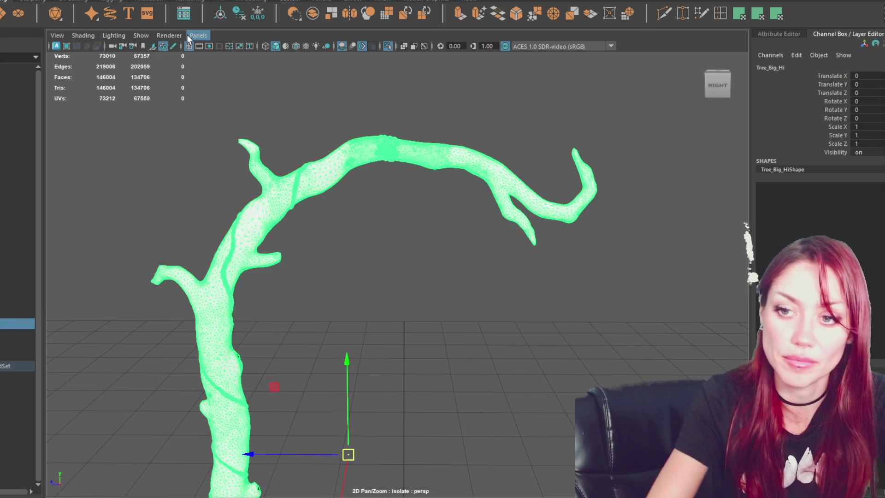
- Separate the big high-poly tree into pieces and reselect it
{"action": "left_click", "coordinate": [62, 0]}
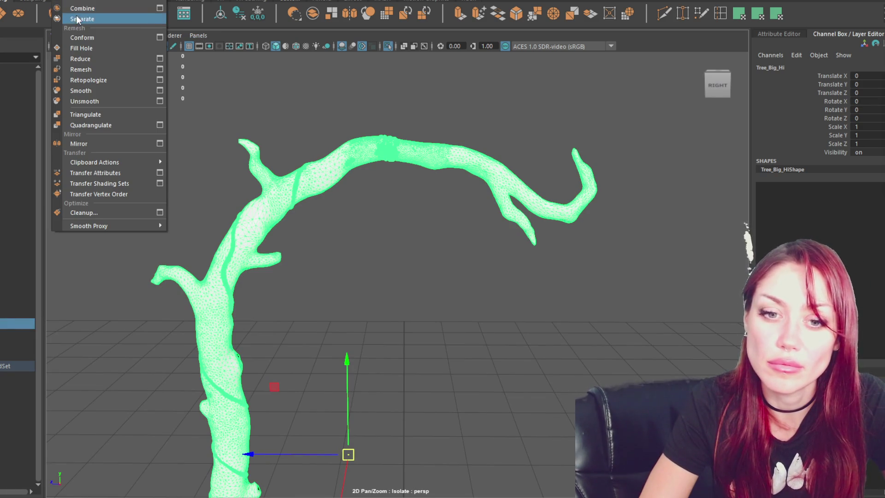
{"action": "left_click", "coordinate": [76, 16]}
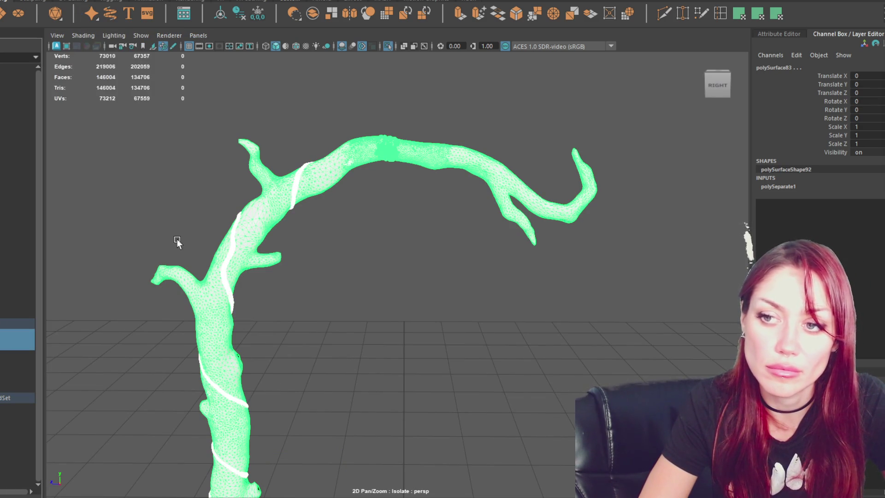
{"action": "key", "text": "w"}
{"action": "left_click", "coordinate": [347, 312]}
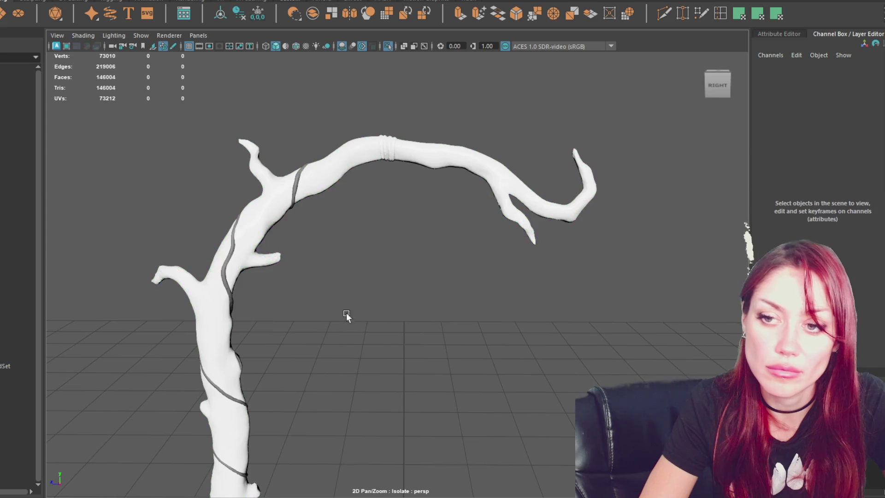
{"action": "scroll", "coordinate": [347, 295], "scroll_direction": "down", "scroll_amount": 5}
{"action": "left_click", "coordinate": [315, 247]}
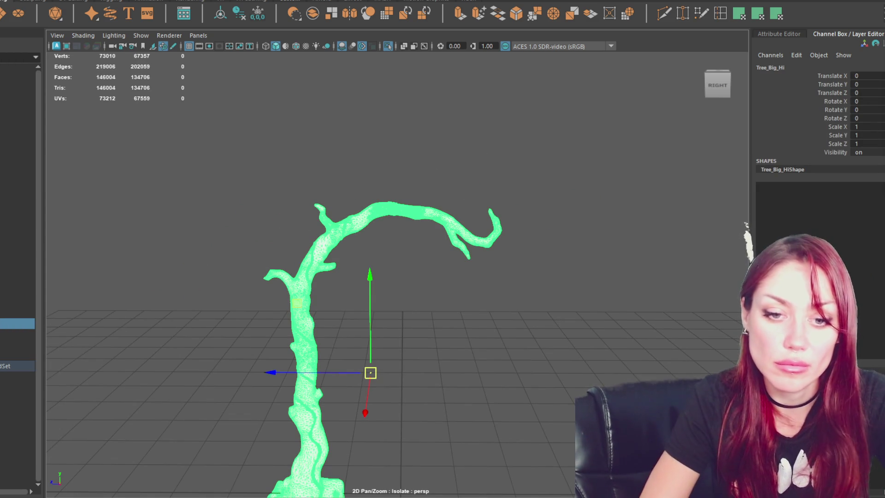
- Move Tree_Big_Hi's pivot down to the base of its trunk
{"action": "left_click", "coordinate": [17, 334]}
{"action": "key", "text": "f"}
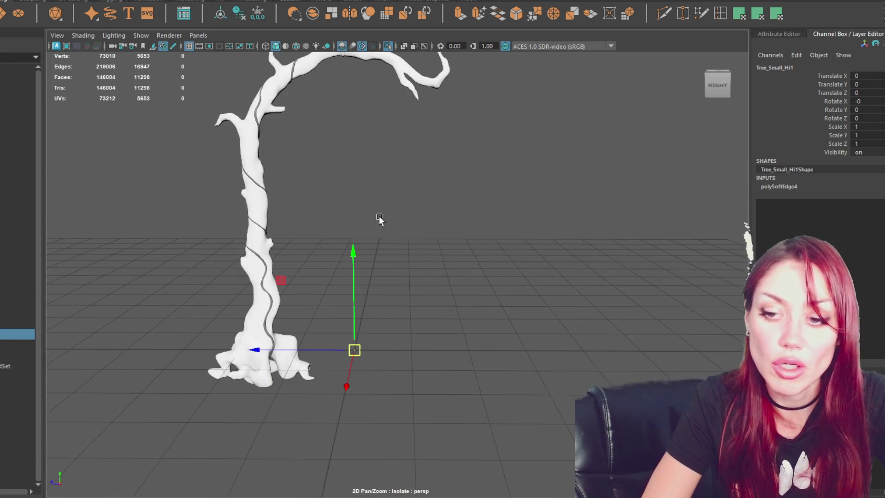
{"action": "left_click", "coordinate": [19, 323]}
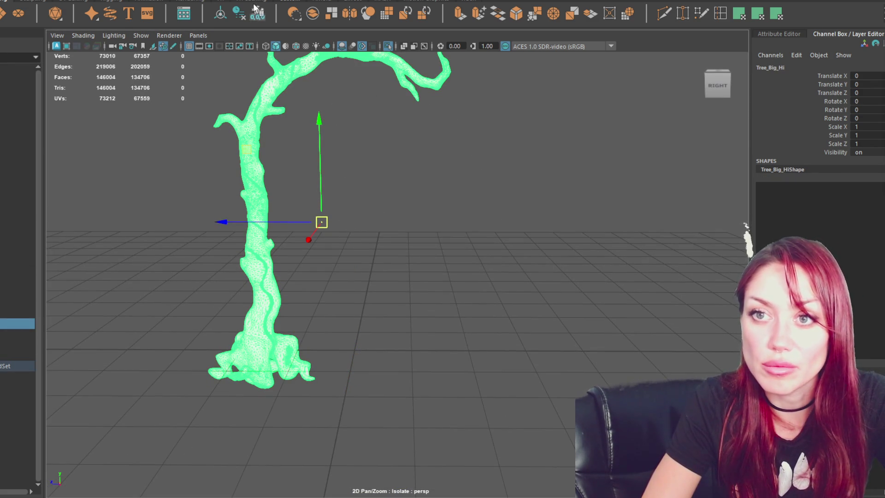
{"action": "key", "text": "d"}
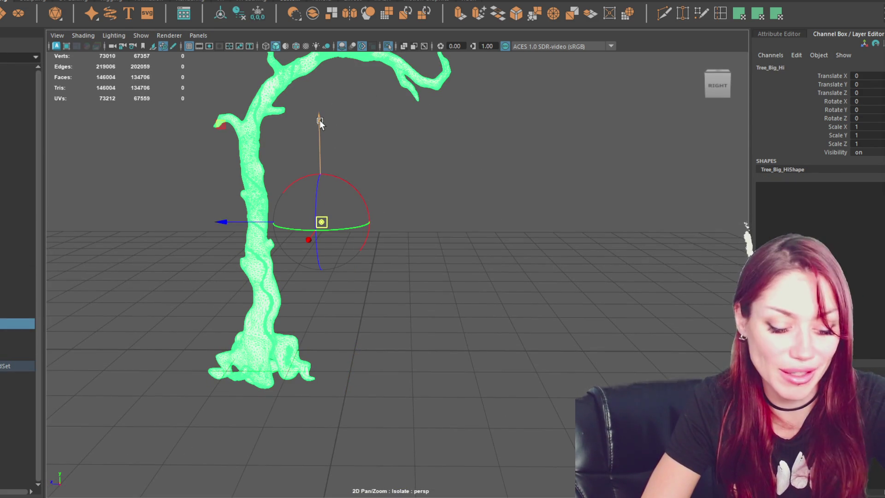
{"action": "mouse_move", "coordinate": [322, 221]}
{"action": "left_mouse_down"}
{"action": "mouse_move", "coordinate": [320, 135]}
{"action": "mouse_move", "coordinate": [325, 356]}
{"action": "mouse_move", "coordinate": [382, 399]}
{"action": "left_mouse_up"}
{"action": "mouse_move", "coordinate": [261, 389]}
{"action": "left_mouse_down"}
{"action": "mouse_move", "coordinate": [276, 386]}
{"action": "mouse_move", "coordinate": [277, 356]}
{"action": "mouse_move", "coordinate": [260, 270]}
{"action": "left_mouse_up"}
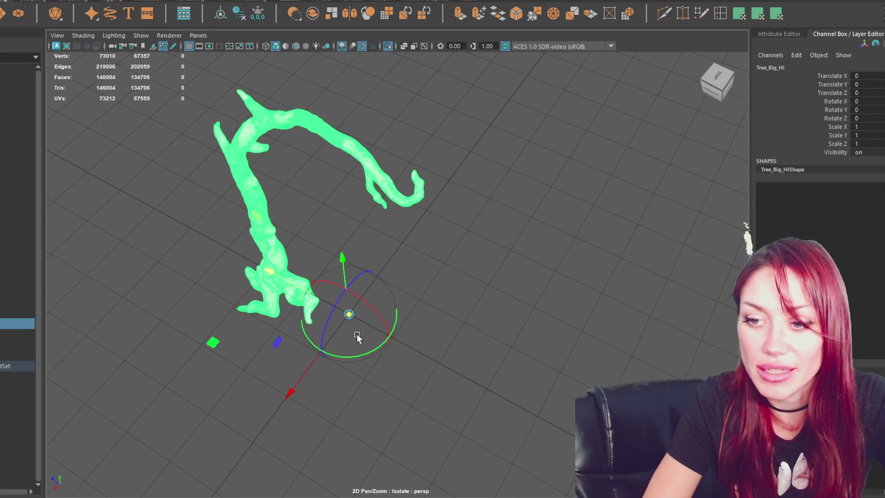
{"action": "left_click_drag", "start_coordinate": [357, 334], "coordinate": [407, 293], "text": "alt"}
{"action": "key", "text": "w"}
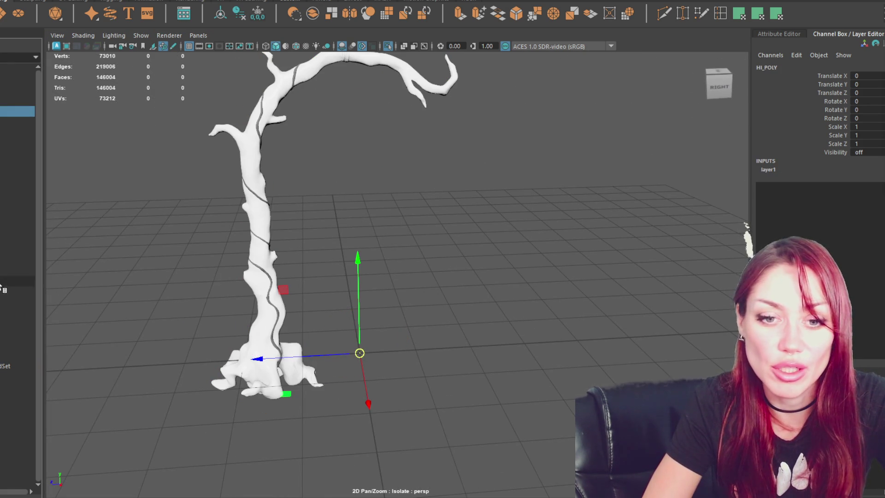
- Deselect everything and exit isolate select so both high-poly trees show
{"action": "left_click", "coordinate": [17, 217]}
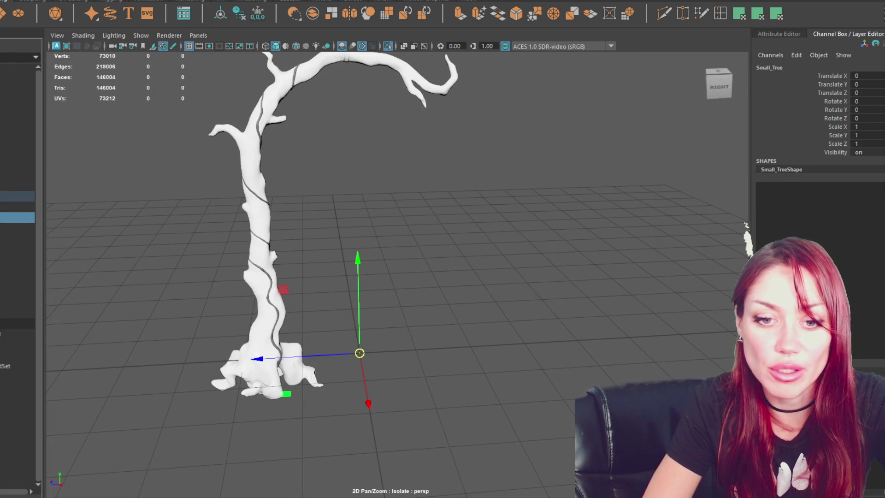
{"action": "left_click", "coordinate": [16, 335]}
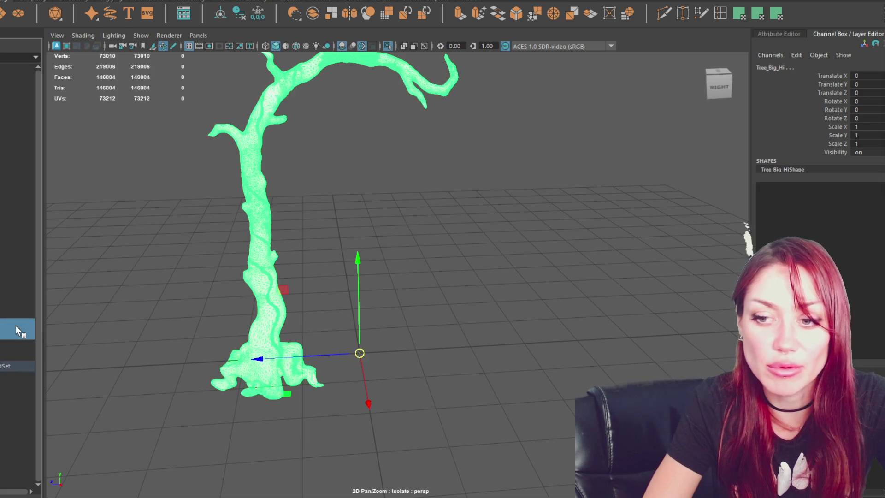
{"action": "scroll", "coordinate": [452, 185], "scroll_direction": "down", "scroll_amount": 5}
{"action": "left_click", "coordinate": [530, 216]}
{"action": "key", "text": "ctrl+1"}
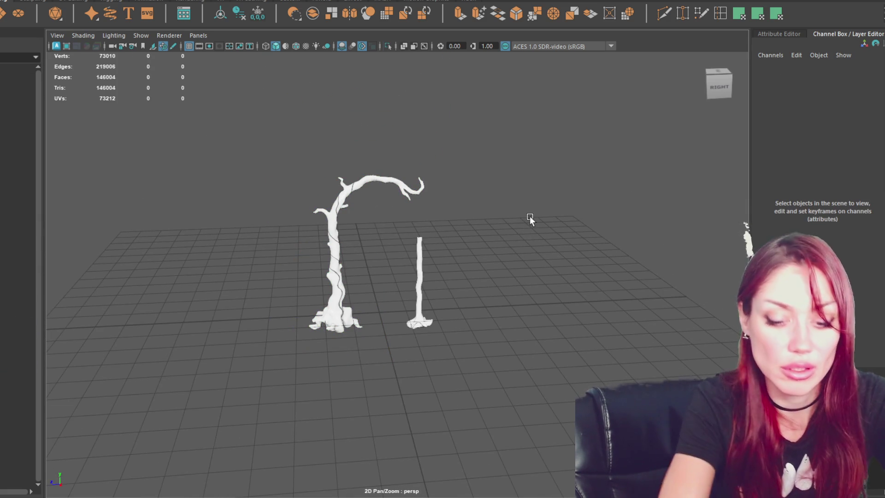
{"action": "scroll", "coordinate": [298, 255], "scroll_direction": "up", "scroll_amount": 5}
{"action": "left_click", "coordinate": [17, 324], "text": "shift"}
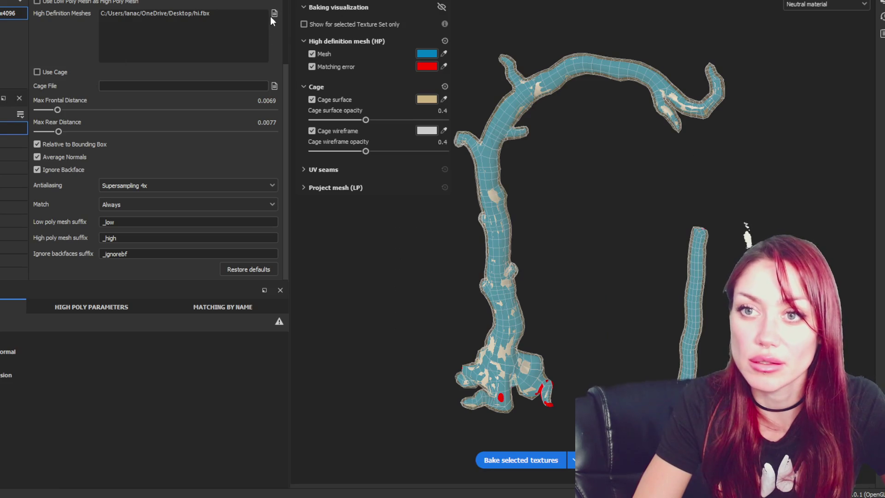
- Load hi.fbx as the high-definition mesh and bake the textures
{"action": "left_click", "coordinate": [274, 13]}
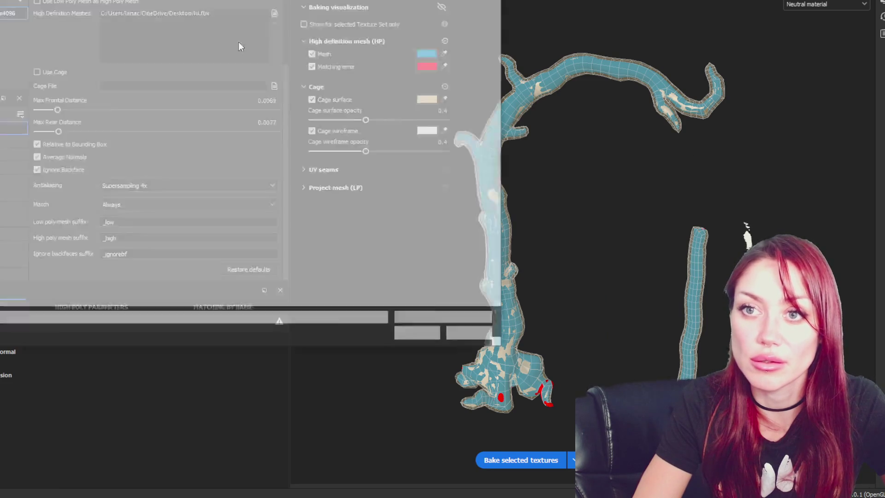
{"action": "double_click", "coordinate": [182, 114]}
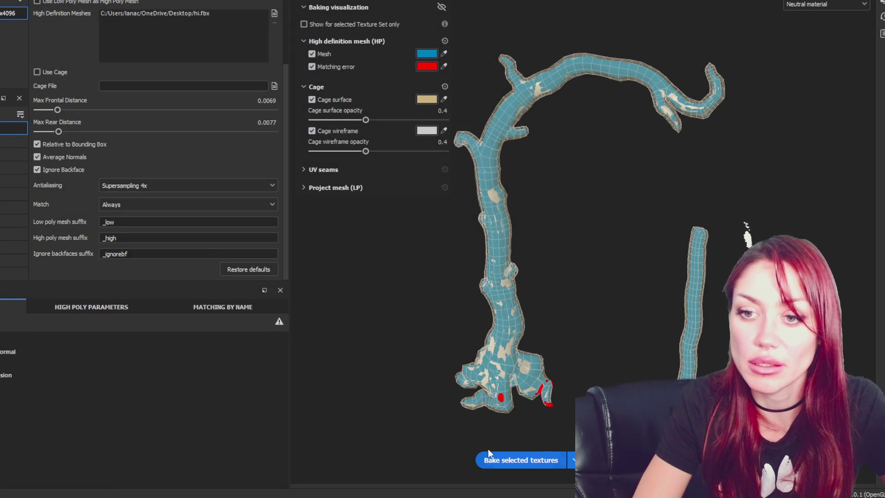
{"action": "left_click", "coordinate": [521, 460]}
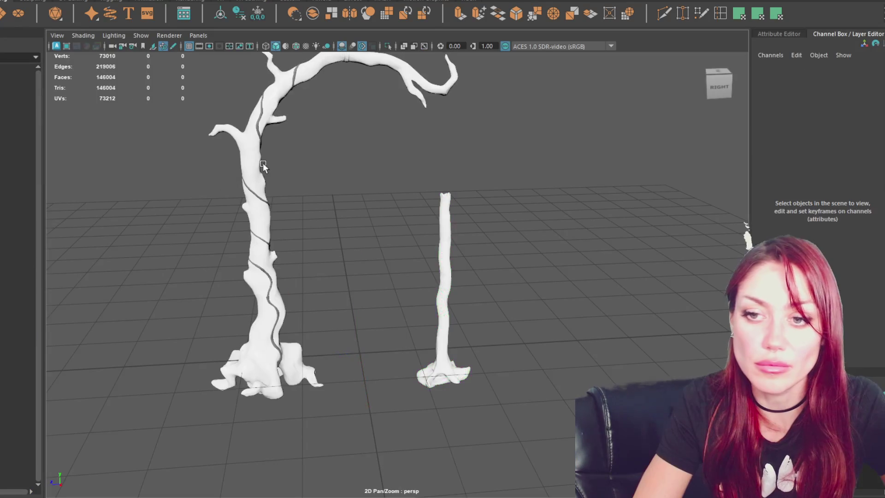
{"action": "left_click", "coordinate": [263, 163]}
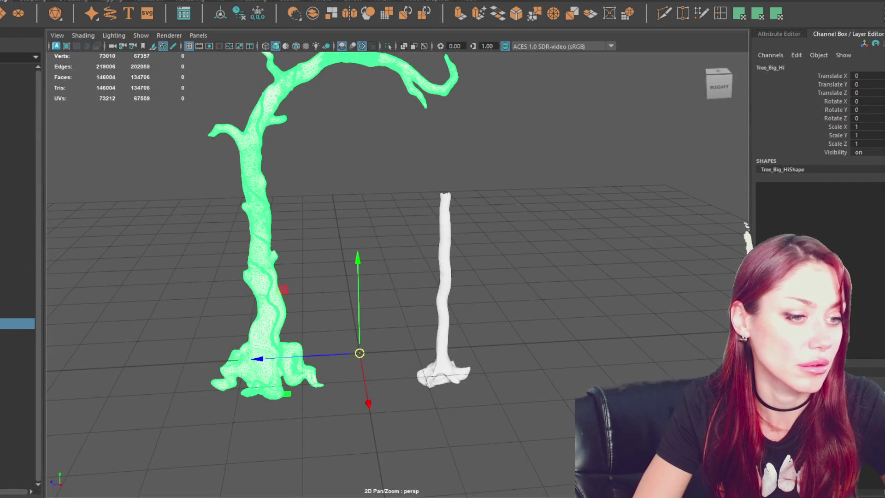
{"action": "left_click", "coordinate": [443, 253]}
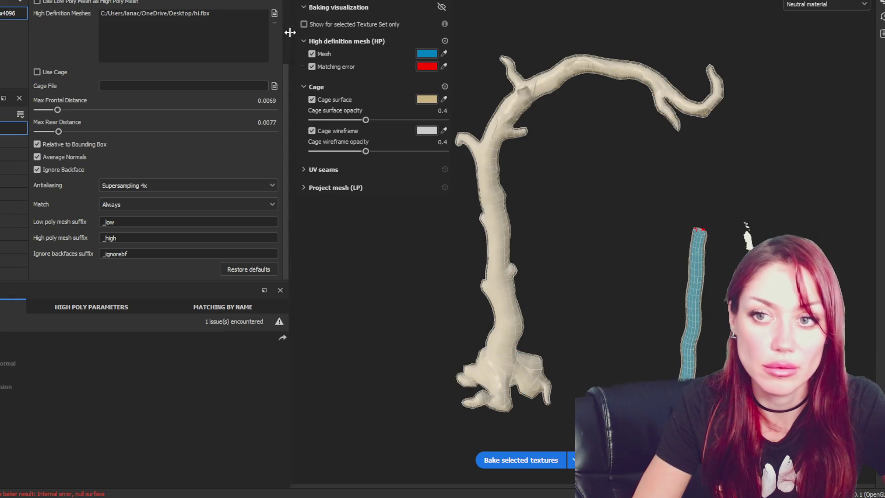
- Swap the high-definition mesh to hi-big.fbx and bake again
{"action": "left_click", "coordinate": [275, 13]}
{"action": "double_click", "coordinate": [237, 120]}
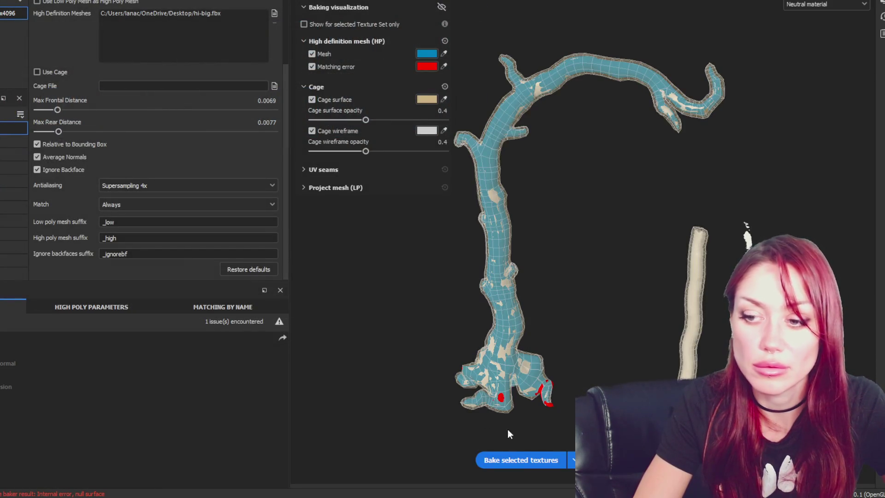
{"action": "left_click", "coordinate": [520, 459]}
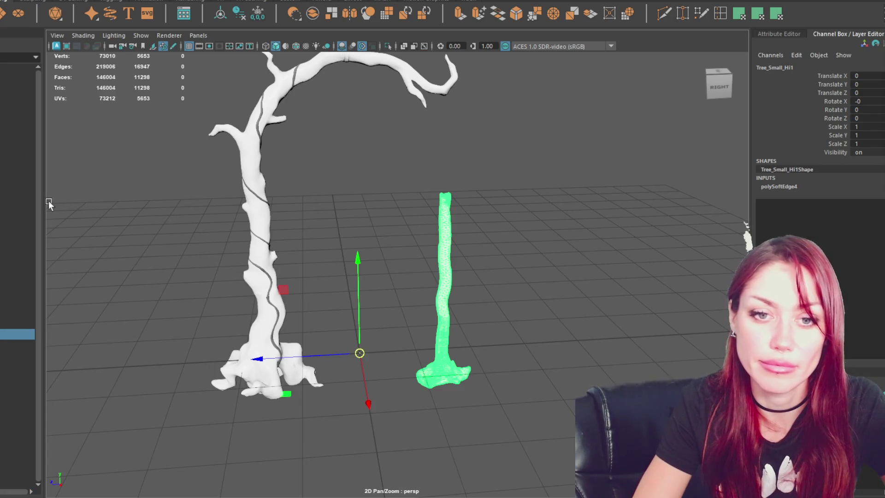
{"action": "left_click", "coordinate": [9, 206]}
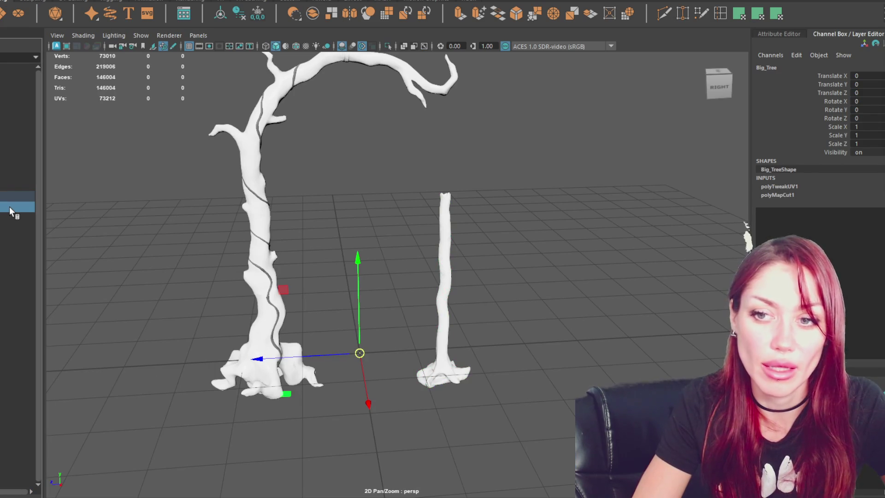
- Unhide the LowPoly group and delete Big_Tree's construction history
{"action": "left_click", "coordinate": [8, 198]}
{"action": "key", "text": "shift+h"}
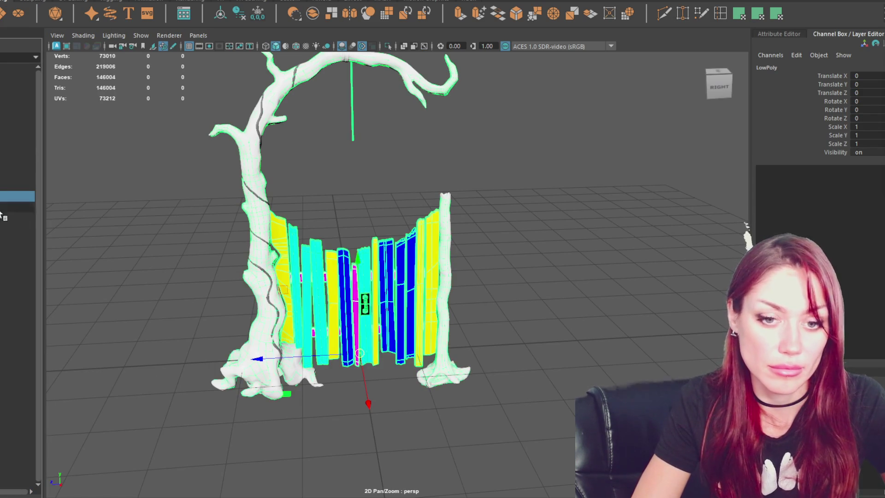
{"action": "left_click", "coordinate": [14, 207]}
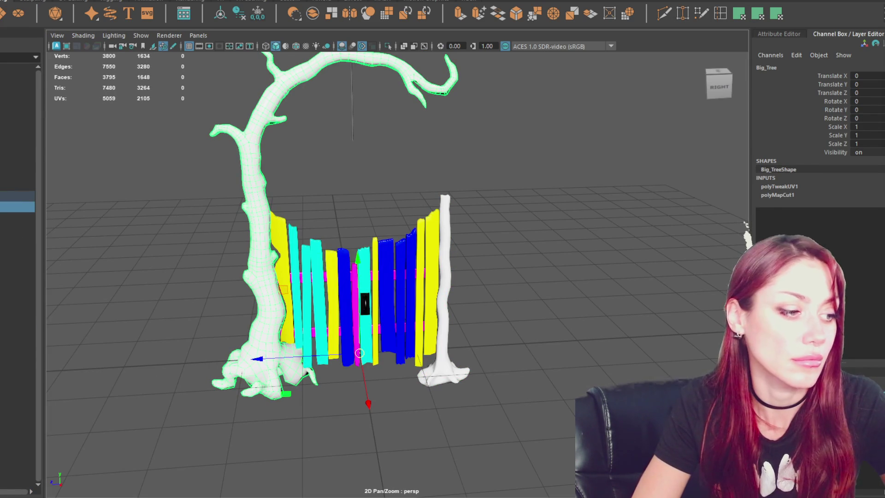
{"action": "left_click", "coordinate": [239, 14]}
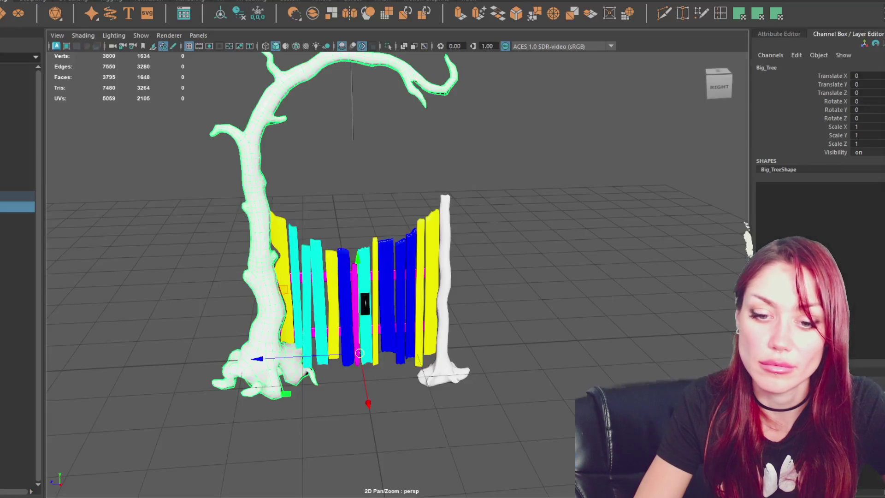
- Assign the existing blinn1 material to Small_Tree
{"action": "left_click", "coordinate": [480, 194]}
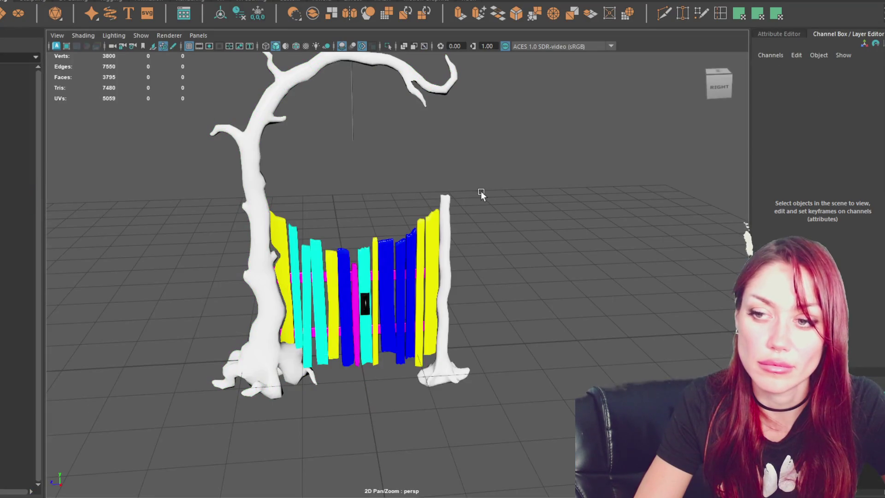
{"action": "left_click", "coordinate": [444, 240]}
{"action": "right_click", "coordinate": [508, 166]}
{"action": "mouse_move", "coordinate": [550, 456]}
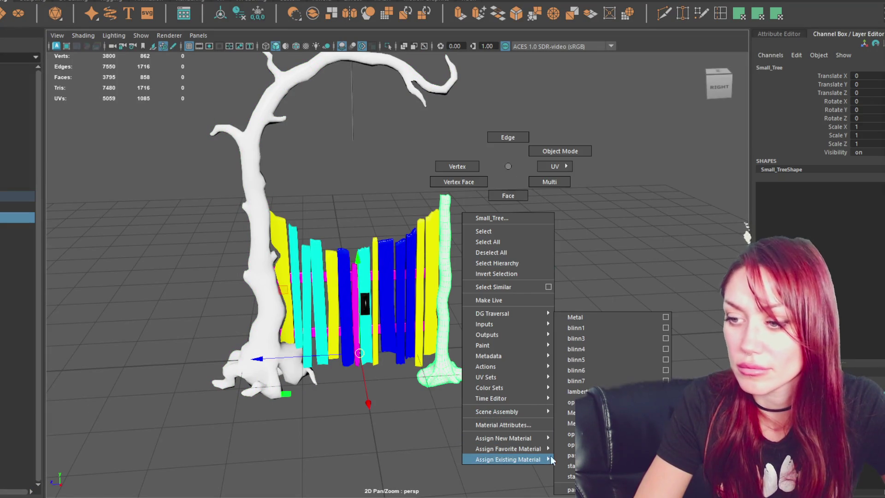
{"action": "left_click", "coordinate": [586, 325]}
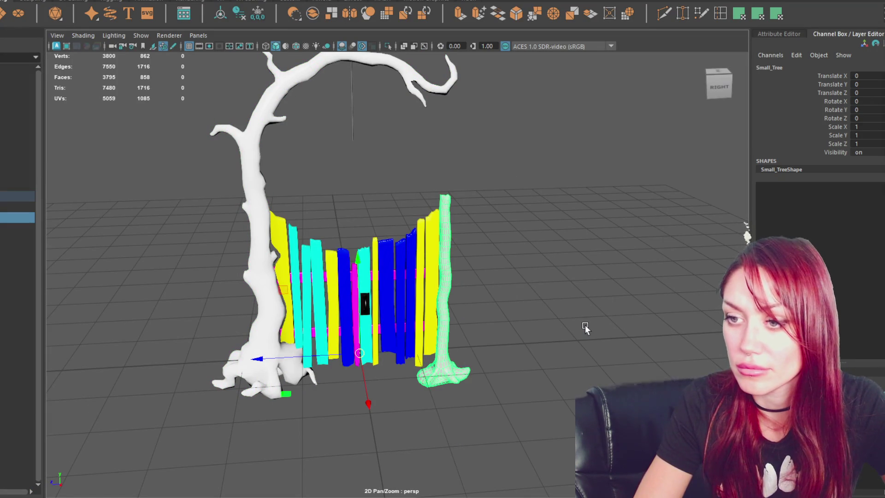
{"action": "left_click", "coordinate": [242, 197]}
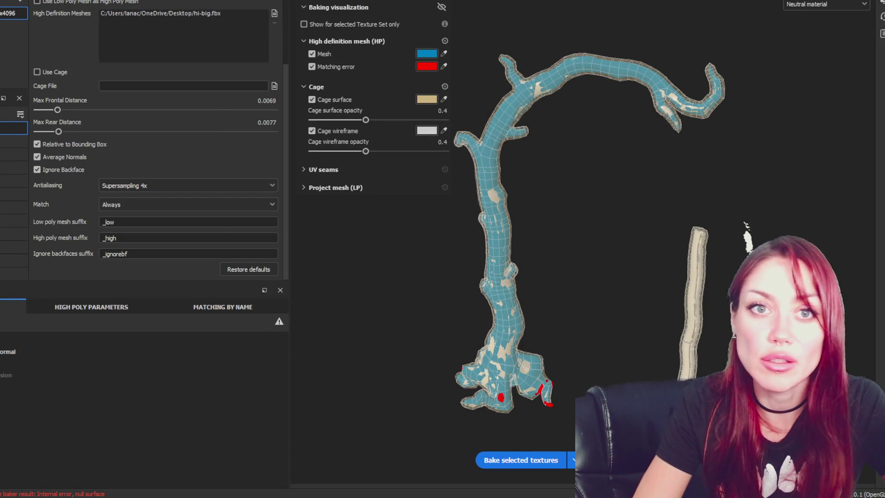
- Reload the lo low-poly mesh as the project mesh
{"action": "left_click", "coordinate": [460, 149]}
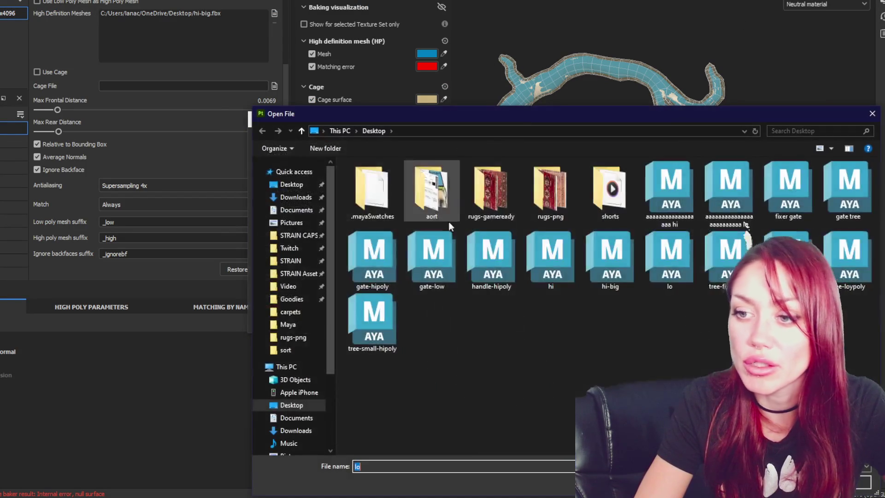
{"action": "double_click", "coordinate": [671, 258]}
{"action": "left_click", "coordinate": [432, 320]}
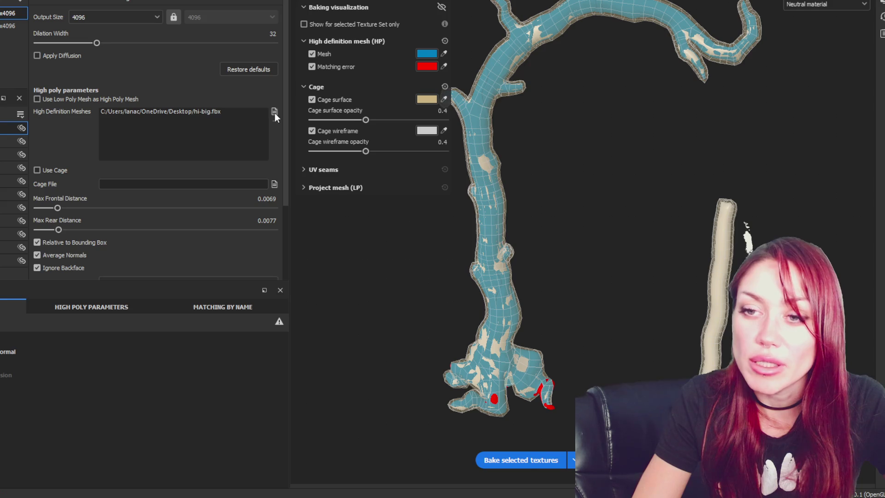
- Add hi.fbx as a second high-definition mesh and start baking
{"action": "left_click", "coordinate": [275, 112]}
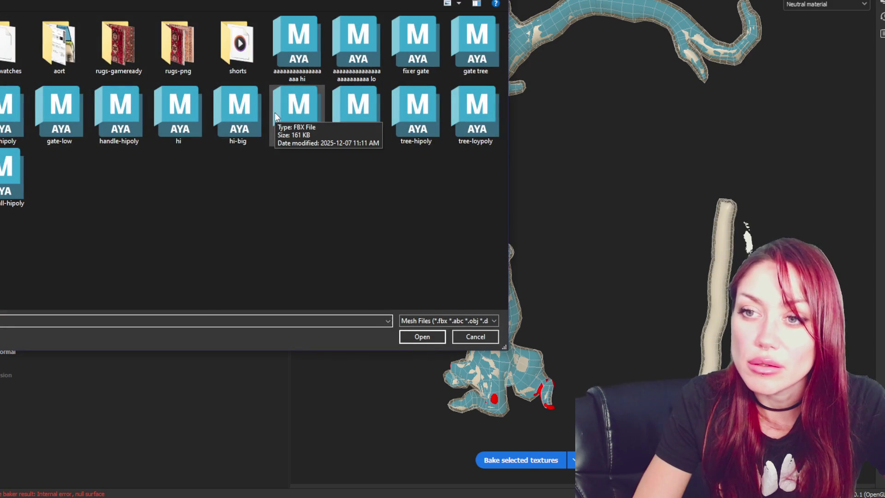
{"action": "double_click", "coordinate": [240, 115]}
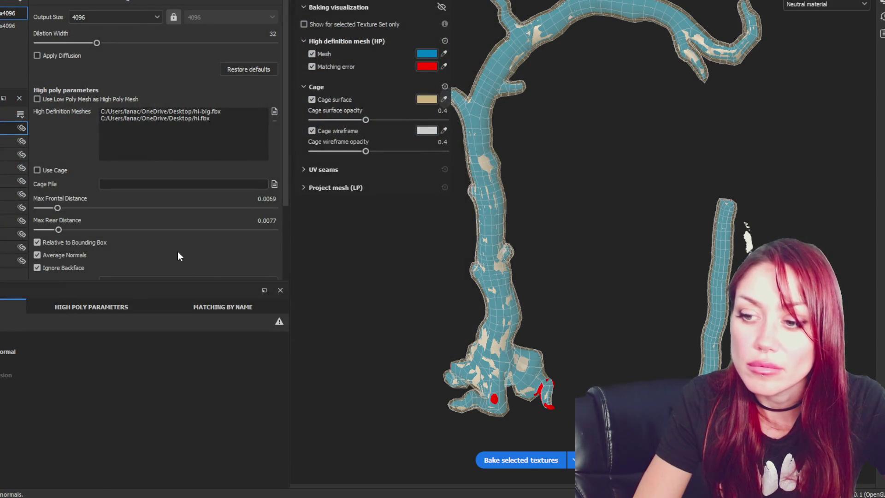
{"action": "left_click", "coordinate": [546, 463]}
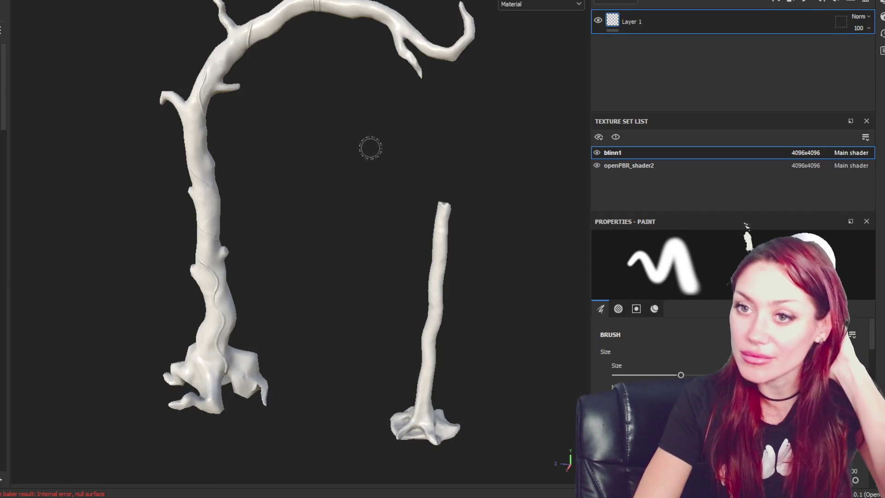
- Orbit the baked trees to a side-on view
{"action": "mouse_move", "coordinate": [328, 153]}
{"action": "left_mouse_down", "text": "alt"}
{"action": "mouse_move", "coordinate": [325, 138]}
{"action": "mouse_move", "coordinate": [344, 162]}
{"action": "mouse_move", "coordinate": [129, 166]}
{"action": "left_mouse_up", "text": "alt"}
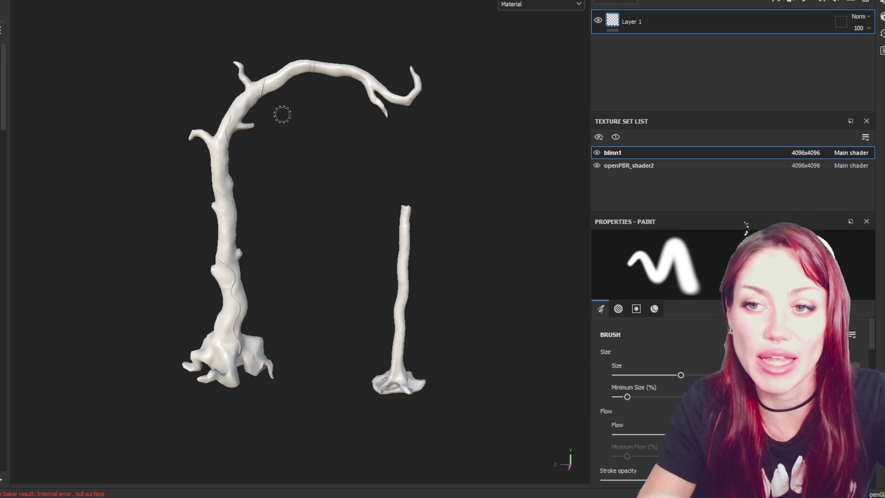
- Orbit around the trees, then add Folder 1 above Layer 1 in the blinn1 stack
{"action": "mouse_move", "coordinate": [186, 191]}
{"action": "left_mouse_down", "text": "alt"}
{"action": "mouse_move", "coordinate": [176, 220]}
{"action": "mouse_move", "coordinate": [507, 200]}
{"action": "mouse_move", "coordinate": [480, 184]}
{"action": "mouse_move", "coordinate": [194, 179]}
{"action": "left_mouse_up", "text": "alt"}
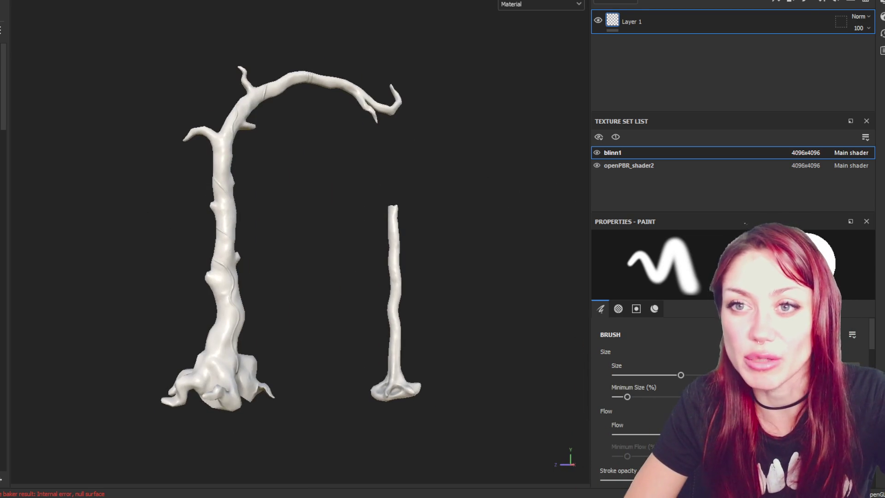
{"action": "mouse_move", "coordinate": [321, 217]}
{"action": "left_mouse_down", "text": "alt"}
{"action": "mouse_move", "coordinate": [63, 221]}
{"action": "mouse_move", "coordinate": [461, 217]}
{"action": "mouse_move", "coordinate": [308, 203]}
{"action": "left_mouse_up", "text": "alt"}
{"action": "scroll", "coordinate": [309, 203], "scroll_direction": "down", "scroll_amount": 2}
{"action": "scroll", "coordinate": [309, 215], "scroll_direction": "up", "scroll_amount": 4}
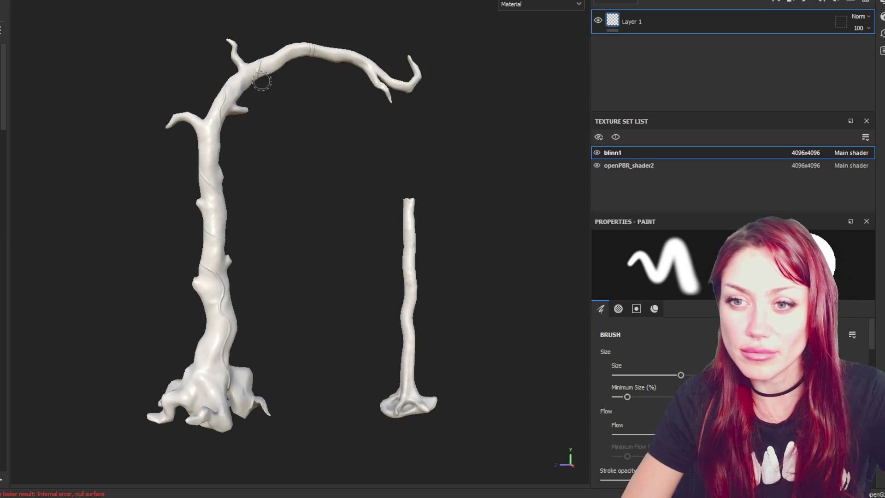
{"action": "left_click", "coordinate": [850, 4]}
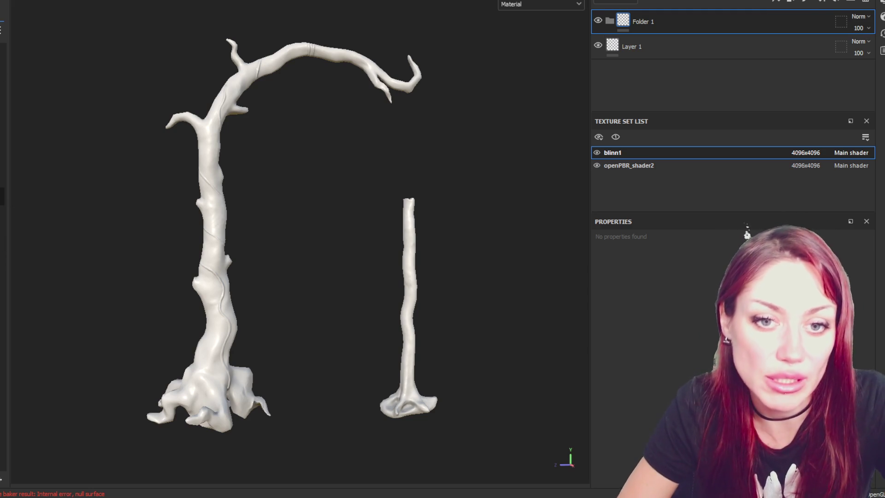
- Apply Wood Bark to the openPBR_shader2 set, raise its Tiling slightly, then add Folder 1 with Fill layer 1
{"action": "left_click_drag", "start_coordinate": [768, 25], "coordinate": [774, 24]}
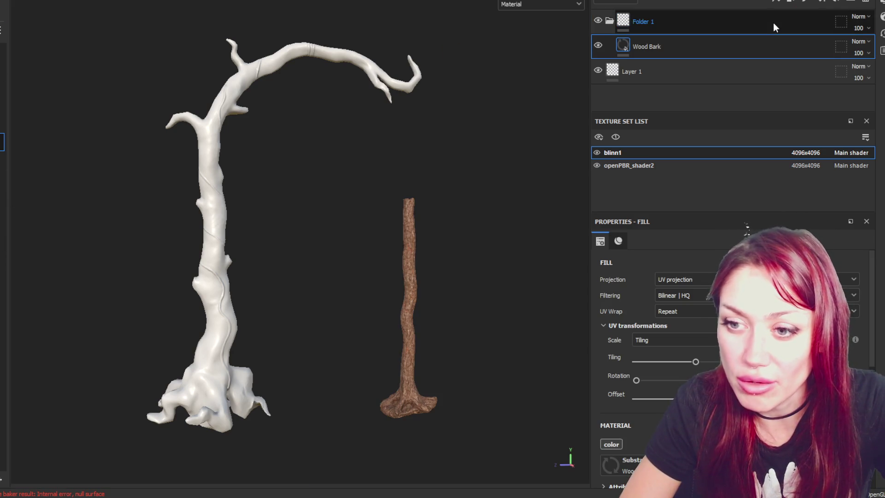
{"action": "left_click", "coordinate": [646, 166]}
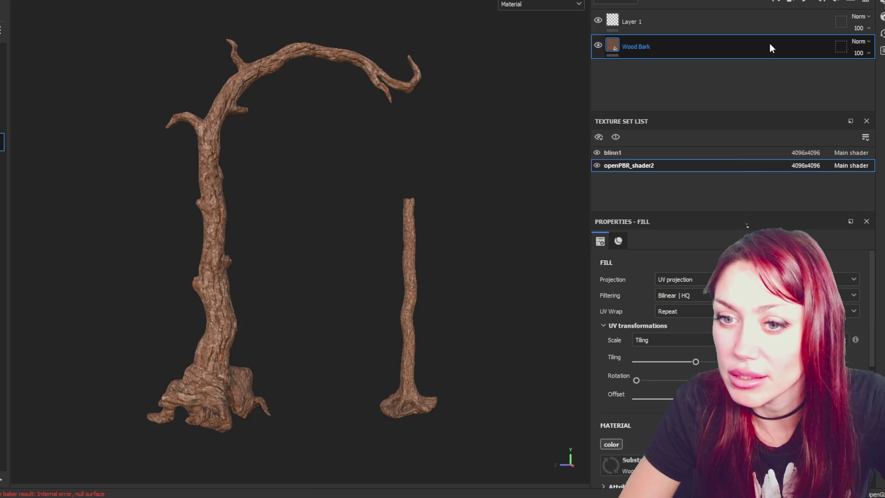
{"action": "mouse_move", "coordinate": [381, 92]}
{"action": "left_mouse_down", "text": "alt"}
{"action": "mouse_move", "coordinate": [122, 95]}
{"action": "mouse_move", "coordinate": [397, 88]}
{"action": "mouse_move", "coordinate": [336, 87]}
{"action": "mouse_move", "coordinate": [353, 92]}
{"action": "left_mouse_up", "text": "alt"}
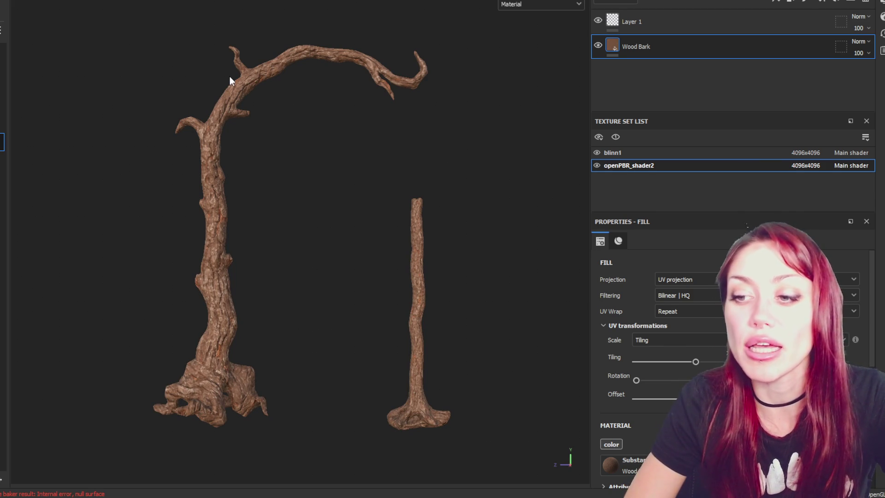
{"action": "left_click_drag", "start_coordinate": [696, 362], "coordinate": [700, 361]}
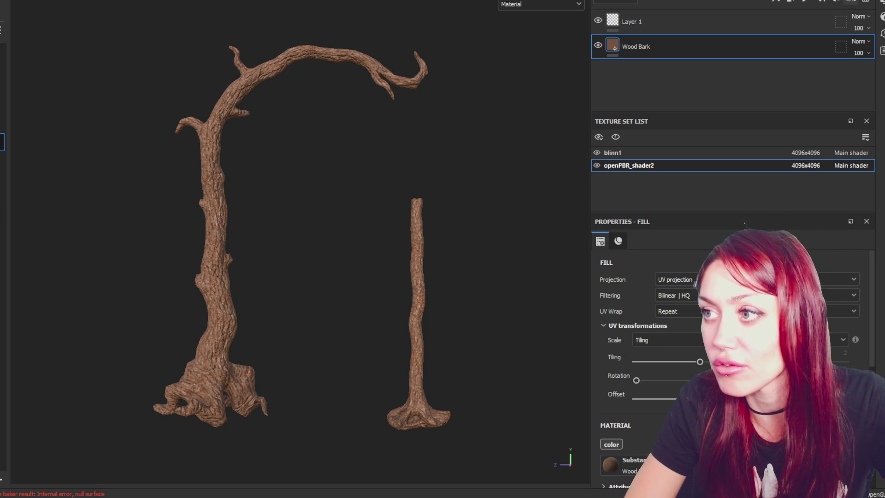
{"action": "left_click", "coordinate": [837, 2]}
{"action": "left_click", "coordinate": [825, 2]}
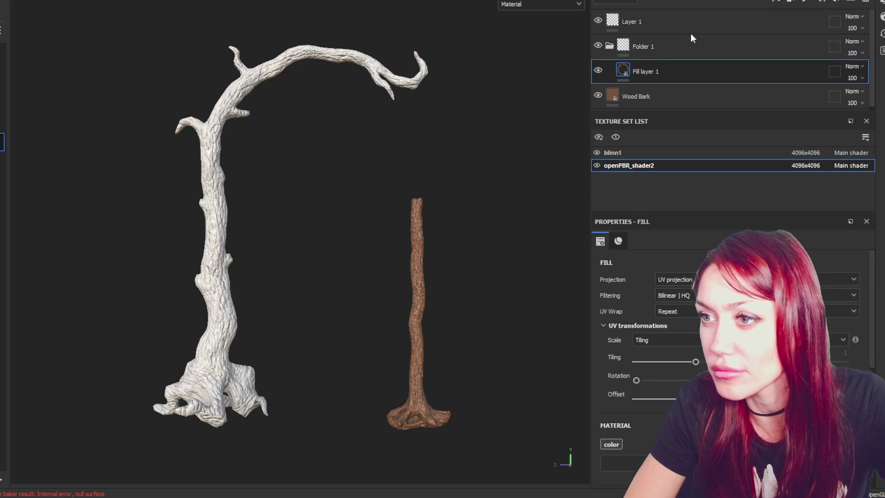
- Give Folder 1 a black mask and hide the Wood Bark layer
{"action": "right_click", "coordinate": [665, 55]}
{"action": "key", "text": "Escape"}
{"action": "left_click", "coordinate": [598, 95]}
{"action": "left_click", "coordinate": [634, 78]}
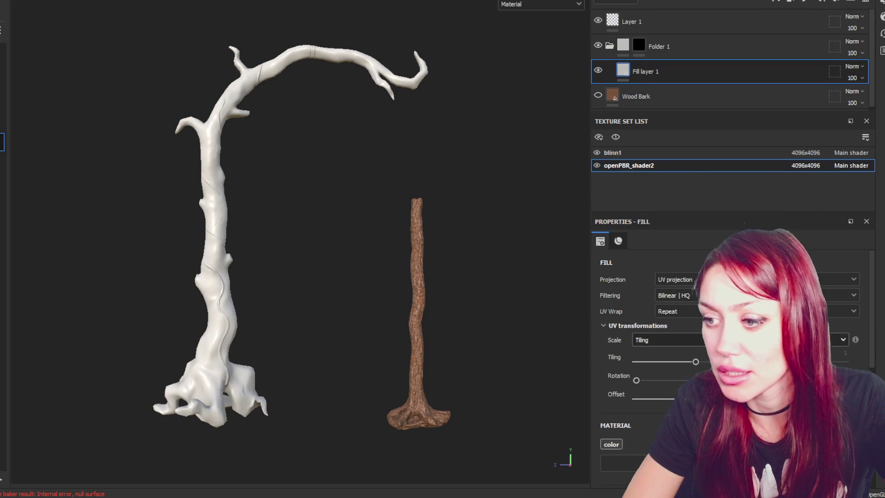
- Set Fill layer 1's base colour to red and select Folder 1's mask for painting
{"action": "scroll", "coordinate": [668, 369], "scroll_direction": "down", "scroll_amount": 5}
{"action": "left_click", "coordinate": [669, 359]}
{"action": "left_click", "coordinate": [705, 327]}
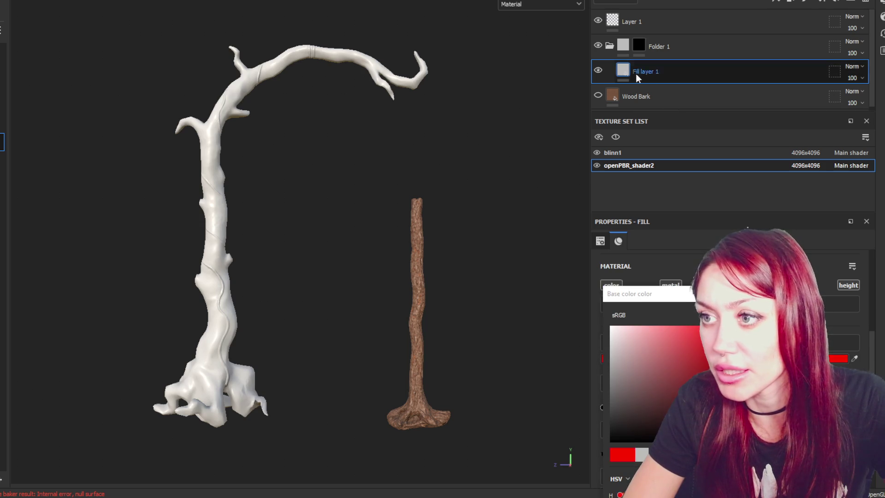
{"action": "left_click", "coordinate": [640, 43]}
{"action": "scroll", "coordinate": [253, 263], "scroll_direction": "up", "scroll_amount": 5}
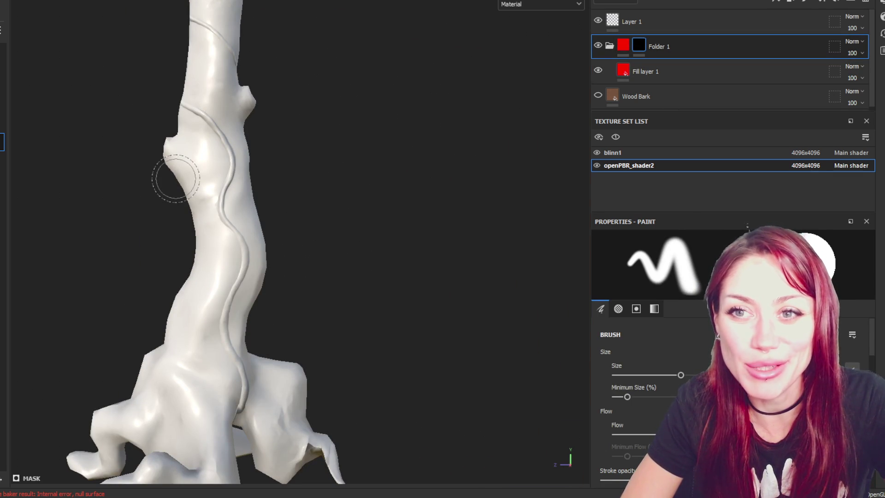
- Turn the vine ridge to face the view, shrink the brush, and undo a test stroke
{"action": "scroll", "coordinate": [182, 178], "scroll_direction": "up", "scroll_amount": 3}
{"action": "mouse_move", "coordinate": [214, 435]}
{"action": "left_mouse_down", "text": "alt"}
{"action": "mouse_move", "coordinate": [314, 361]}
{"action": "mouse_move", "coordinate": [349, 230]}
{"action": "left_mouse_up", "text": "alt"}
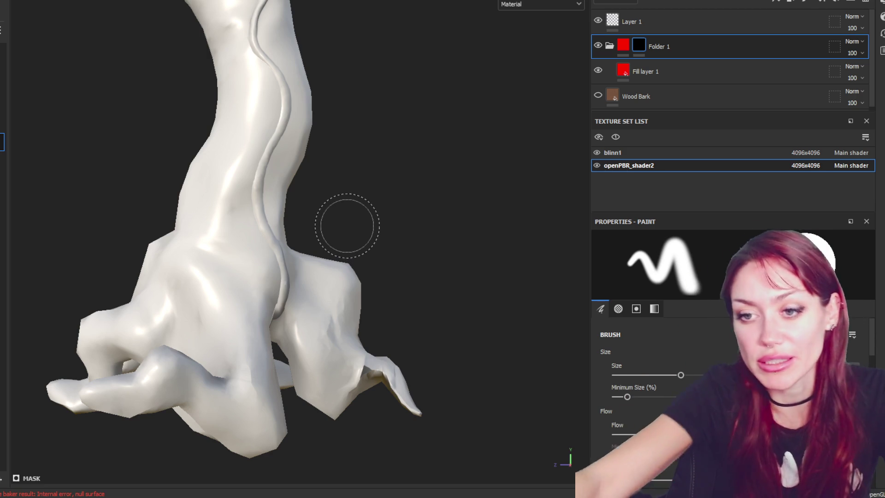
{"action": "scroll", "coordinate": [369, 78], "scroll_direction": "up", "scroll_amount": 3}
{"action": "mouse_move", "coordinate": [368, 78]}
{"action": "left_mouse_down", "text": "alt"}
{"action": "mouse_move", "coordinate": [274, 61]}
{"action": "mouse_move", "coordinate": [435, 130]}
{"action": "left_mouse_up", "text": "alt"}
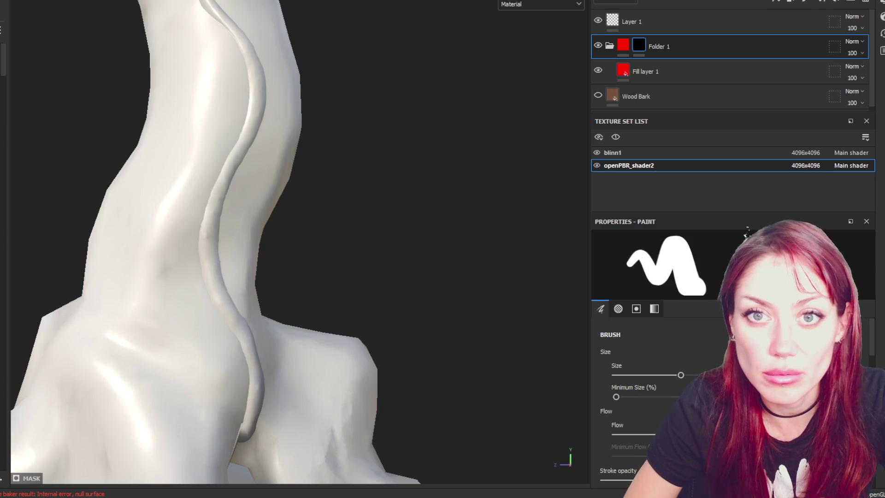
{"action": "right_click_drag", "start_coordinate": [231, 249], "coordinate": [217, 249], "text": "ctrl"}
{"action": "left_click_drag", "start_coordinate": [216, 242], "coordinate": [212, 277]}
{"action": "key", "text": "ctrl+z"}
{"action": "key", "text": "["}
{"action": "key", "text": "["}
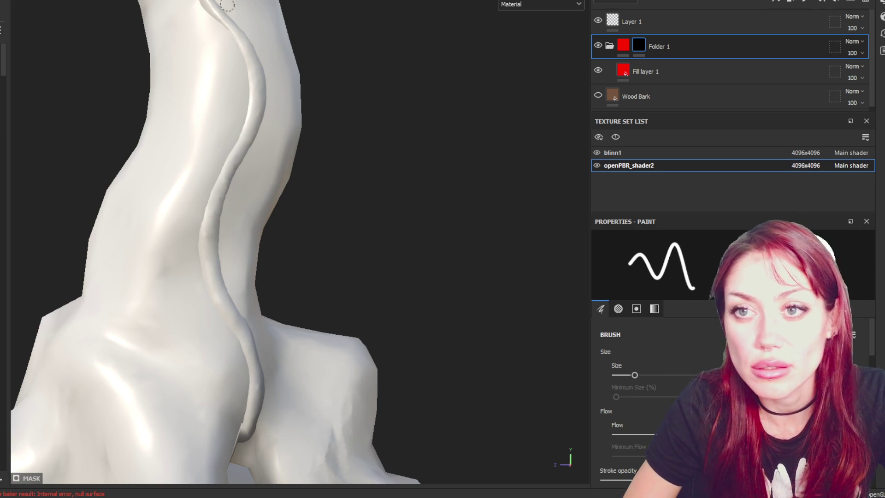
- Switch to a small hard-edged brush, undoing test strokes and fine-tuning its size with [ and ]
{"action": "left_click_drag", "start_coordinate": [205, 208], "coordinate": [210, 277]}
{"action": "key", "text": "ctrl+z"}
{"action": "key", "text": "ctrl+z"}
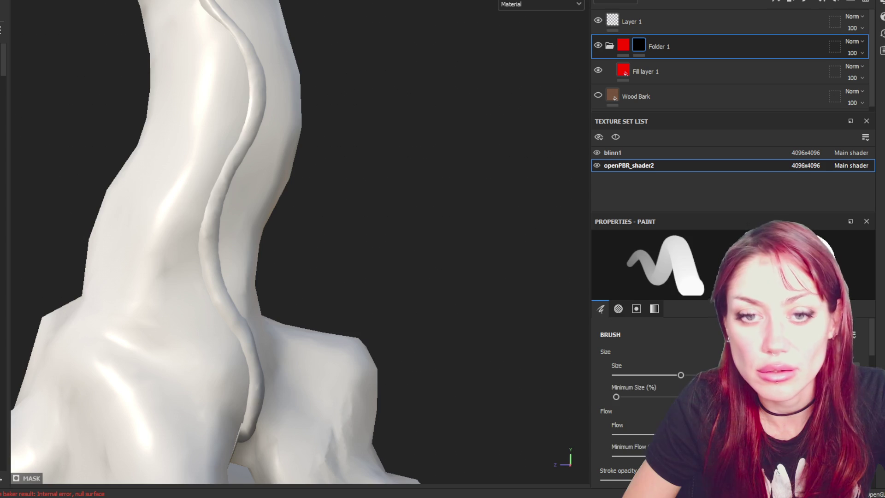
{"action": "left_click", "coordinate": [197, 211]}
{"action": "key", "text": "ctrl+z"}
{"action": "left_click_drag", "start_coordinate": [215, 203], "coordinate": [203, 260]}
{"action": "key", "text": "ctrl+z"}
{"action": "key", "text": "]"}
{"action": "key", "text": "]"}
{"action": "key", "text": "]"}
{"action": "mouse_move", "coordinate": [215, 210]}
{"action": "left_mouse_down"}
{"action": "mouse_move", "coordinate": [200, 256]}
{"action": "mouse_move", "coordinate": [205, 313]}
{"action": "mouse_move", "coordinate": [181, 283]}
{"action": "mouse_move", "coordinate": [183, 198]}
{"action": "mouse_move", "coordinate": [105, 184]}
{"action": "mouse_move", "coordinate": [115, 187]}
{"action": "left_mouse_up"}
{"action": "key", "text": "ctrl+z"}
{"action": "key", "text": "["}
{"action": "key", "text": "["}
{"action": "key", "text": "["}
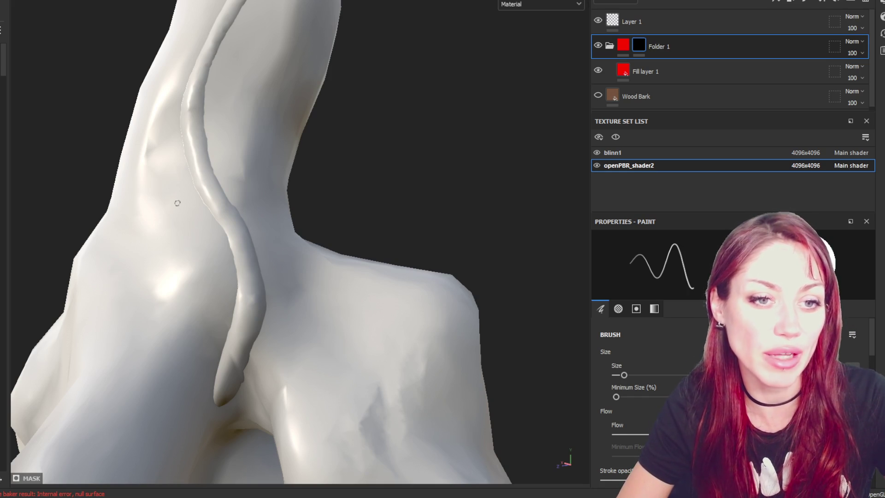
- Paint red down the lower vine ridge with a slightly enlarged brush, extending it upward
{"action": "mouse_move", "coordinate": [177, 203]}
{"action": "left_mouse_down", "text": "alt"}
{"action": "mouse_move", "coordinate": [281, 206]}
{"action": "mouse_move", "coordinate": [278, 197]}
{"action": "left_mouse_up", "text": "alt"}
{"action": "left_click_drag", "start_coordinate": [211, 219], "coordinate": [190, 304]}
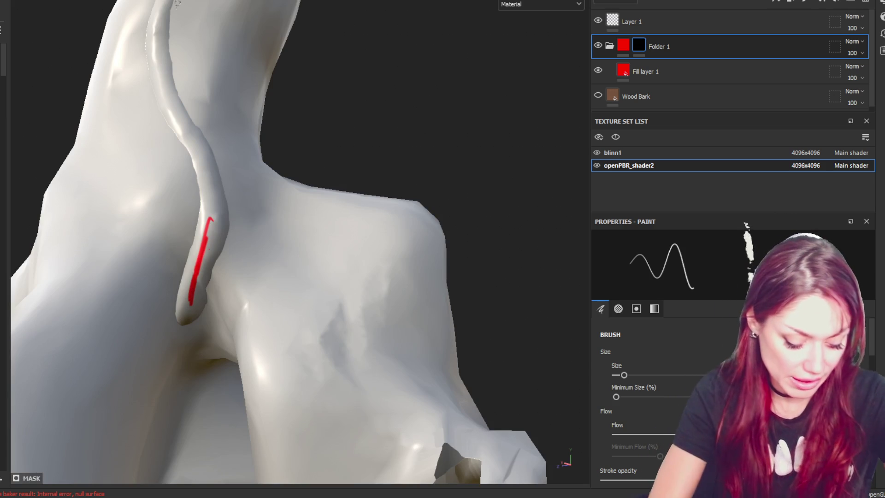
{"action": "key", "text": "bracketright"}
{"action": "key", "text": "bracketright"}
{"action": "mouse_move", "coordinate": [213, 221]}
{"action": "left_mouse_down"}
{"action": "mouse_move", "coordinate": [195, 290]}
{"action": "mouse_move", "coordinate": [186, 282]}
{"action": "mouse_move", "coordinate": [185, 317]}
{"action": "mouse_move", "coordinate": [203, 307]}
{"action": "mouse_move", "coordinate": [217, 236]}
{"action": "mouse_move", "coordinate": [184, 318]}
{"action": "mouse_move", "coordinate": [200, 311]}
{"action": "mouse_move", "coordinate": [203, 289]}
{"action": "left_mouse_up"}
{"action": "mouse_move", "coordinate": [223, 197]}
{"action": "left_mouse_down", "text": "alt"}
{"action": "mouse_move", "coordinate": [206, 156]}
{"action": "mouse_move", "coordinate": [223, 198]}
{"action": "mouse_move", "coordinate": [217, 229]}
{"action": "mouse_move", "coordinate": [244, 202]}
{"action": "left_mouse_up", "text": "alt"}
{"action": "left_click_drag", "start_coordinate": [207, 160], "coordinate": [212, 245]}
{"action": "left_click_drag", "start_coordinate": [163, 94], "coordinate": [198, 158]}
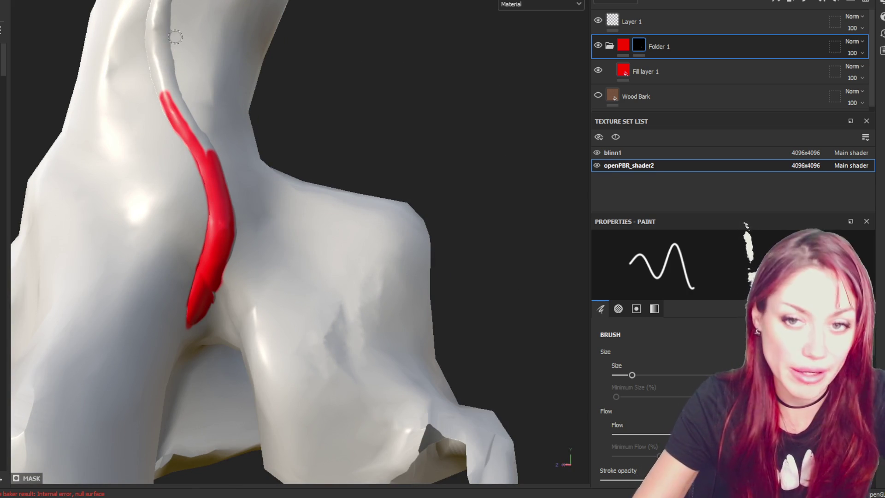
{"action": "middle_click_drag", "start_coordinate": [278, 42], "coordinate": [360, 160], "text": "alt"}
{"action": "left_click_drag", "start_coordinate": [361, 160], "coordinate": [332, 161], "text": "alt"}
{"action": "mouse_move", "coordinate": [222, 197]}
{"action": "left_mouse_down"}
{"action": "mouse_move", "coordinate": [220, 113]}
{"action": "mouse_move", "coordinate": [221, 185]}
{"action": "mouse_move", "coordinate": [239, 232]}
{"action": "mouse_move", "coordinate": [212, 223]}
{"action": "mouse_move", "coordinate": [187, 228]}
{"action": "mouse_move", "coordinate": [216, 138]}
{"action": "mouse_move", "coordinate": [222, 199]}
{"action": "mouse_move", "coordinate": [221, 173]}
{"action": "mouse_move", "coordinate": [251, 273]}
{"action": "mouse_move", "coordinate": [287, 188]}
{"action": "left_mouse_up"}
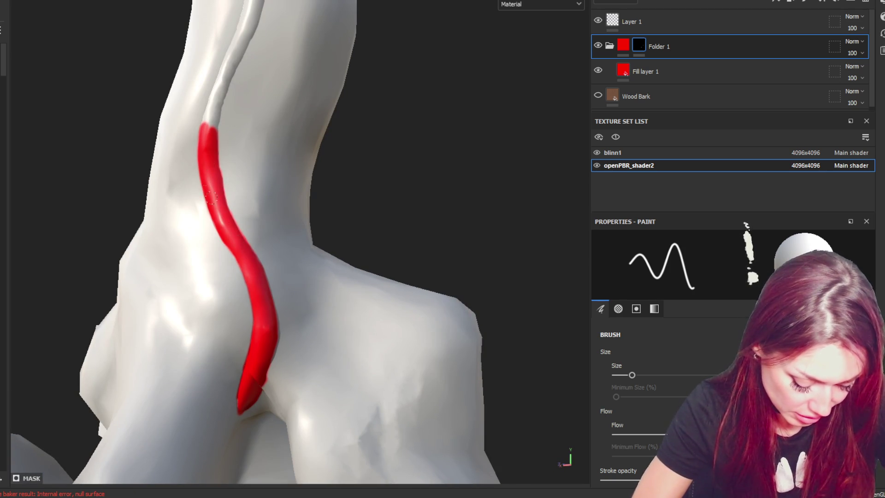
- Widen the red stroke and continue it up the upper ridge, filling gaps to meet the earlier paint
{"action": "scroll", "coordinate": [258, 109], "scroll_direction": "up", "scroll_amount": 2}
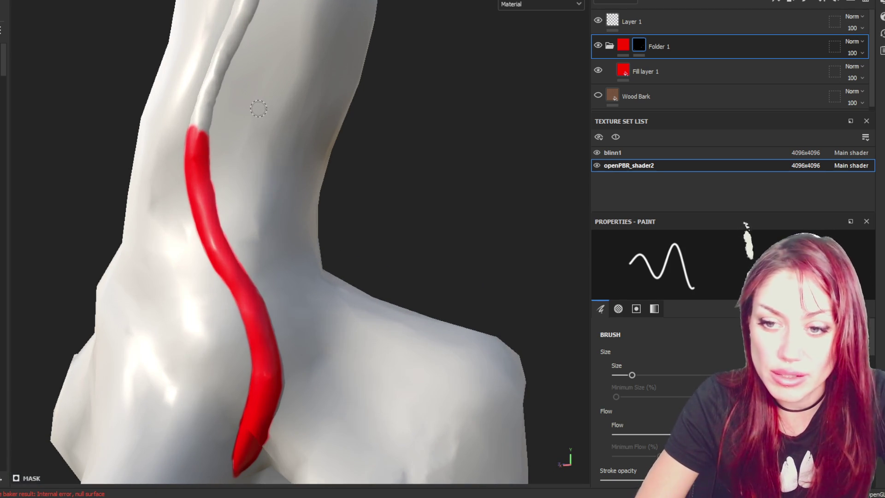
{"action": "mouse_move", "coordinate": [335, 201]}
{"action": "left_mouse_down", "text": "alt"}
{"action": "mouse_move", "coordinate": [395, 306]}
{"action": "mouse_move", "coordinate": [346, 188]}
{"action": "mouse_move", "coordinate": [376, 230]}
{"action": "left_mouse_up", "text": "alt"}
{"action": "left_click_drag", "start_coordinate": [263, 320], "coordinate": [264, 203]}
{"action": "mouse_move", "coordinate": [323, 155]}
{"action": "left_mouse_down", "text": "alt"}
{"action": "mouse_move", "coordinate": [362, 52]}
{"action": "mouse_move", "coordinate": [374, 285]}
{"action": "left_mouse_up", "text": "alt"}
{"action": "mouse_move", "coordinate": [299, 197]}
{"action": "left_mouse_down"}
{"action": "mouse_move", "coordinate": [305, 171]}
{"action": "mouse_move", "coordinate": [242, 344]}
{"action": "left_mouse_up"}
{"action": "left_click_drag", "start_coordinate": [318, 166], "coordinate": [277, 259]}
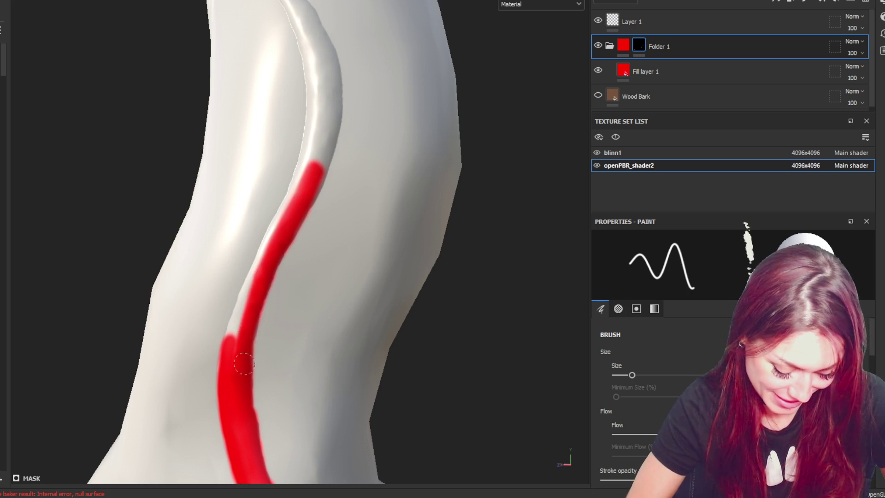
{"action": "mouse_move", "coordinate": [307, 166]}
{"action": "left_mouse_down"}
{"action": "mouse_move", "coordinate": [268, 249]}
{"action": "mouse_move", "coordinate": [308, 234]}
{"action": "mouse_move", "coordinate": [233, 347]}
{"action": "mouse_move", "coordinate": [265, 256]}
{"action": "mouse_move", "coordinate": [247, 286]}
{"action": "left_mouse_up"}
{"action": "mouse_move", "coordinate": [224, 355]}
{"action": "left_mouse_down", "text": "alt"}
{"action": "mouse_move", "coordinate": [316, 41]}
{"action": "mouse_move", "coordinate": [319, 157]}
{"action": "left_mouse_up", "text": "alt"}
{"action": "mouse_move", "coordinate": [307, 42]}
{"action": "left_mouse_down"}
{"action": "mouse_move", "coordinate": [295, 202]}
{"action": "mouse_move", "coordinate": [329, 35]}
{"action": "mouse_move", "coordinate": [332, 113]}
{"action": "left_mouse_up"}
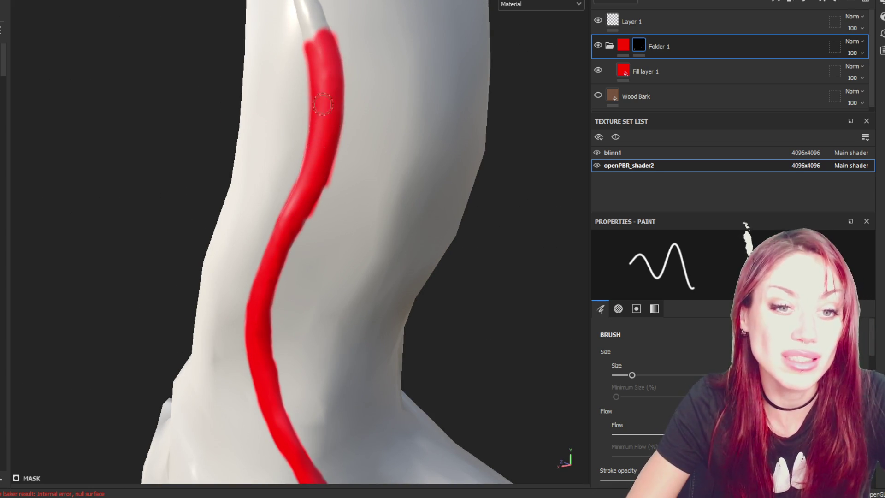
{"action": "left_click_drag", "start_coordinate": [257, 119], "coordinate": [386, 239], "text": "alt"}
{"action": "mouse_move", "coordinate": [332, 167]}
{"action": "left_mouse_down"}
{"action": "mouse_move", "coordinate": [368, 225]}
{"action": "mouse_move", "coordinate": [346, 177]}
{"action": "mouse_move", "coordinate": [362, 228]}
{"action": "mouse_move", "coordinate": [368, 211]}
{"action": "left_mouse_up"}
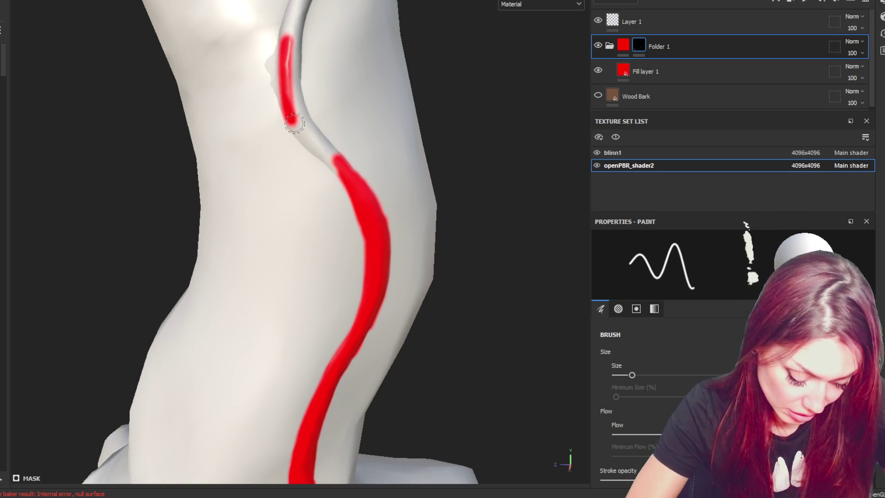